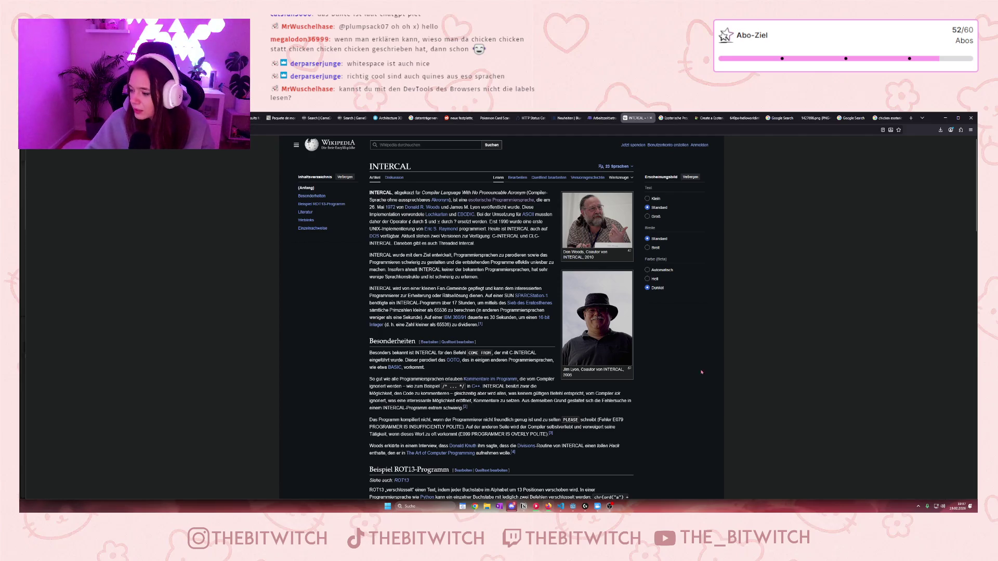
Switch to the esoteric language tier list and inspect a pinned image's markup in DevTools.
left_click(708, 118)
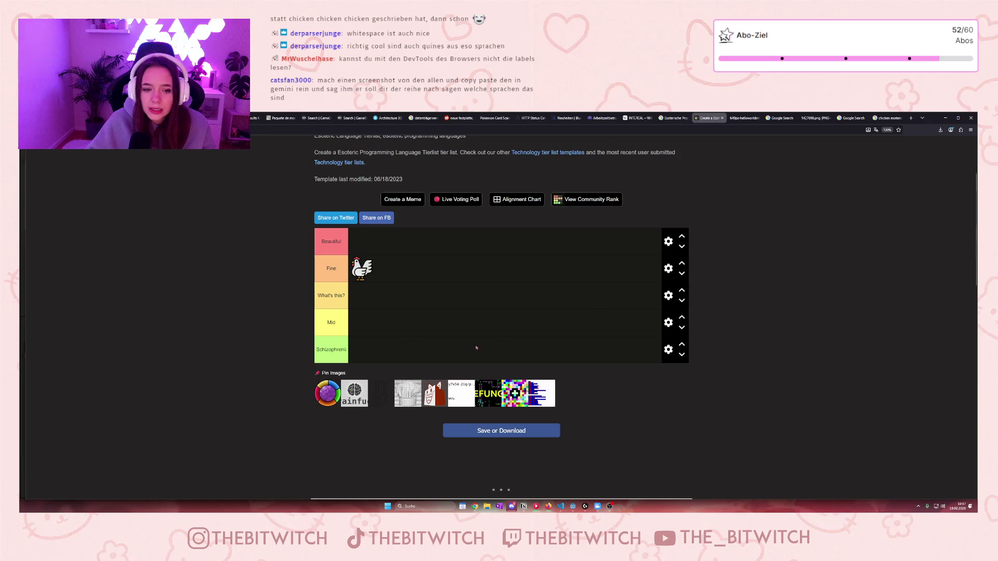
right_click(341, 393)
left_click(364, 495)
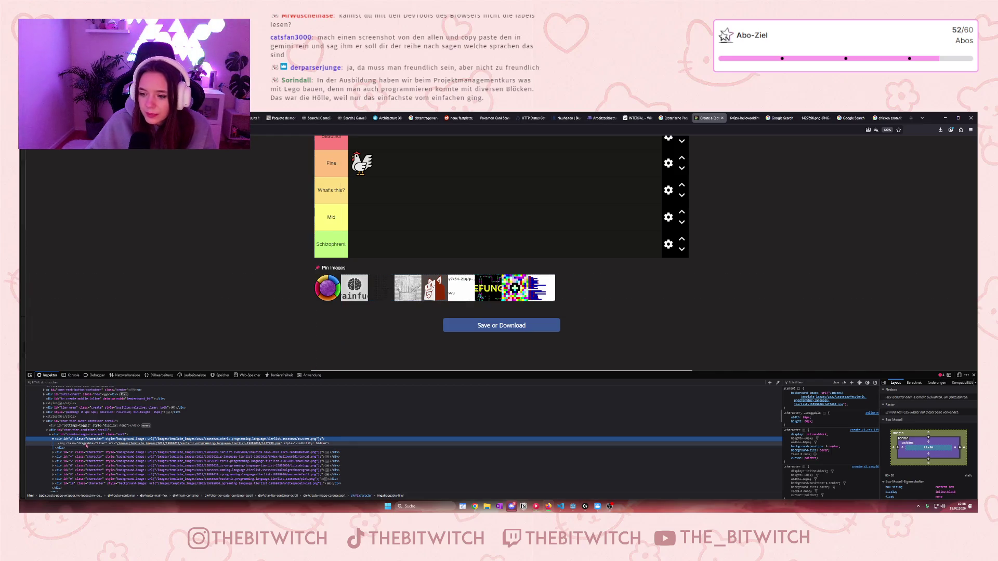
Reinspect the colour-wheel image and pick the main-container and outer-main-flex elements.
left_click(973, 376)
scroll(320, 349, "up", 2)
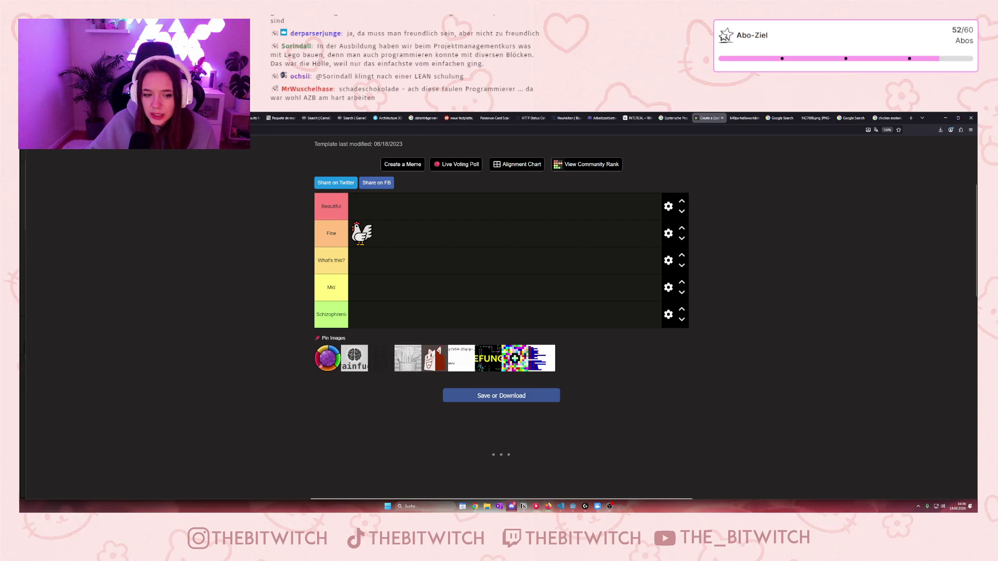
right_click(321, 364)
left_click(349, 465)
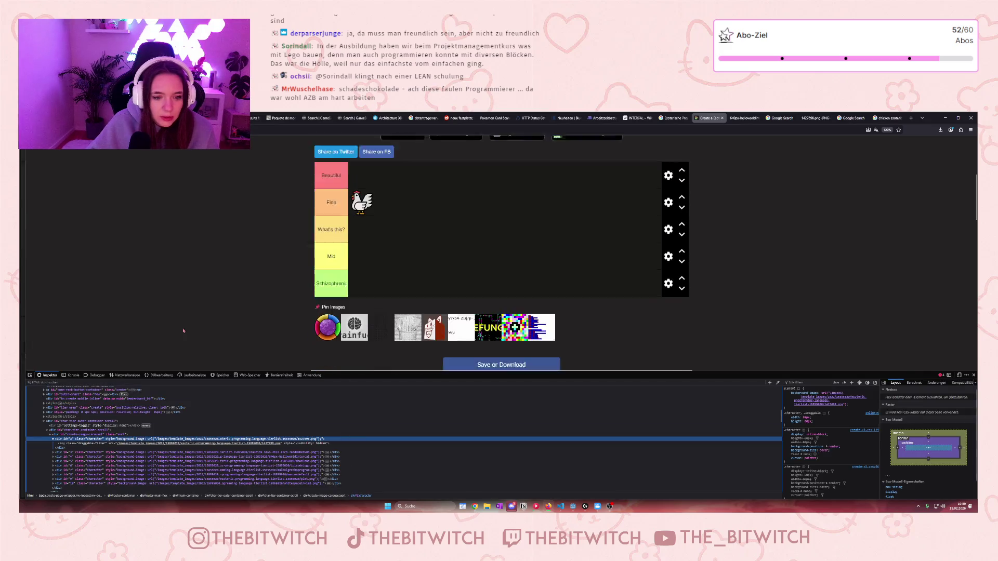
left_click(29, 375)
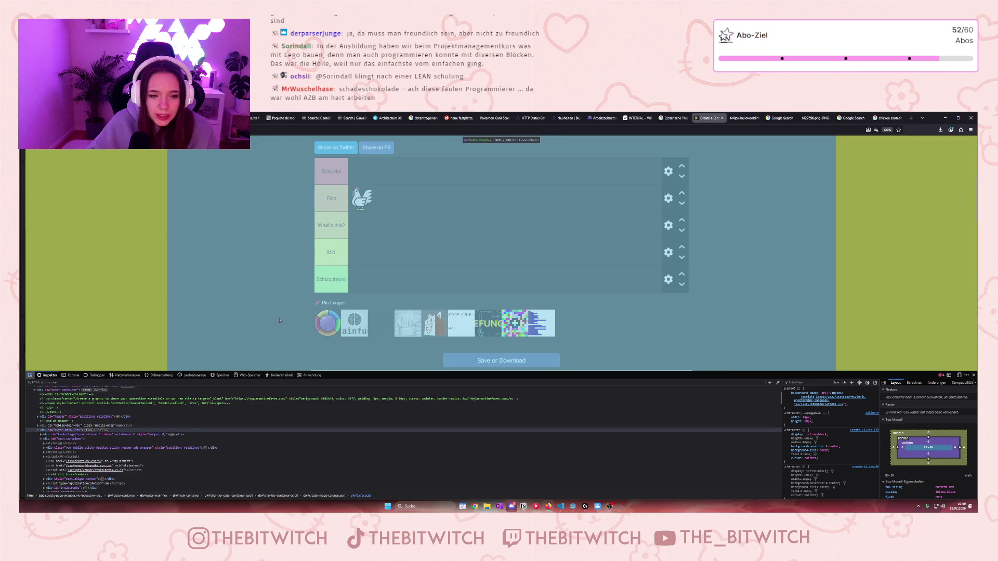
left_click(359, 330)
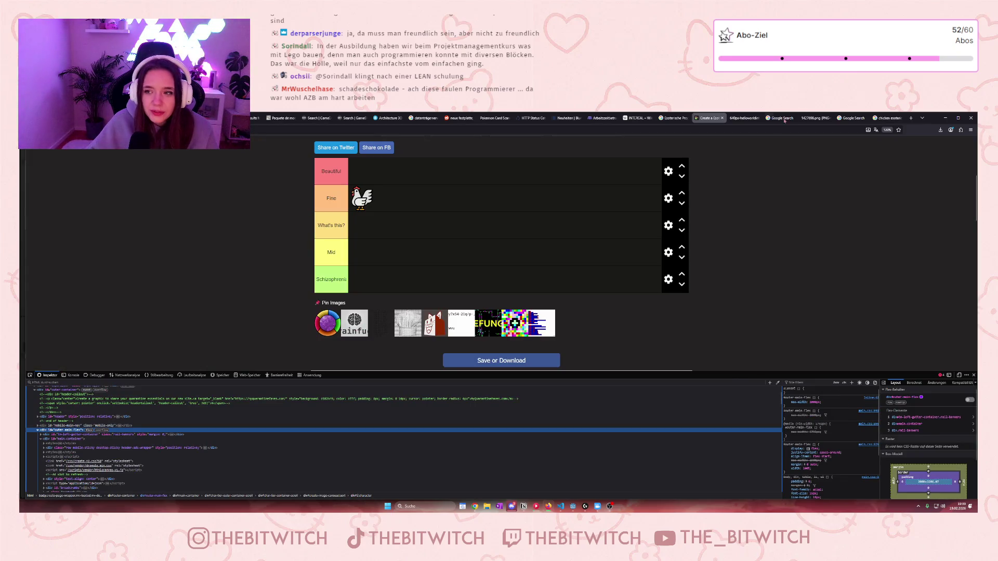
Search Google for 'brainfuck programming language'.
left_click(886, 118)
left_click(200, 149)
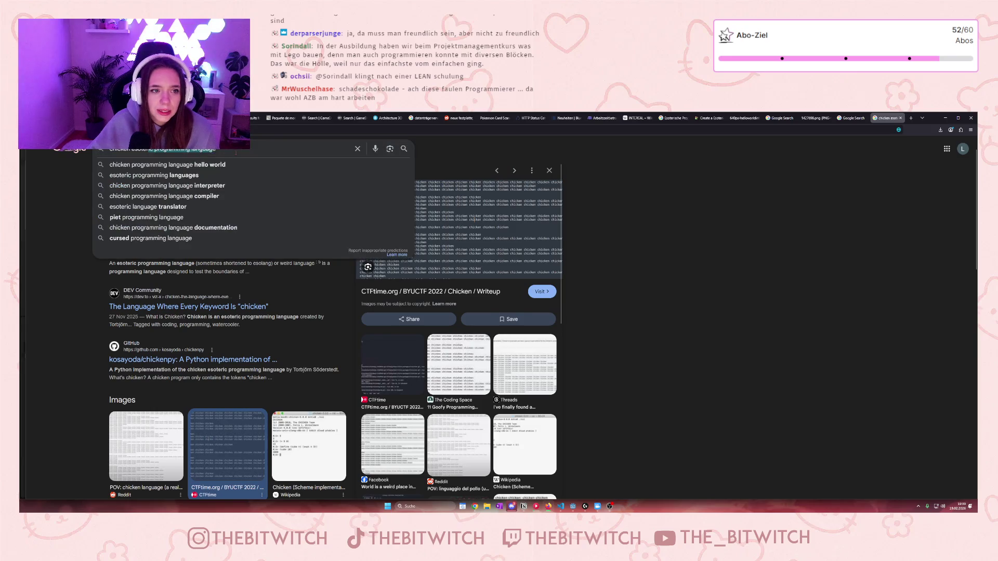
type("br")
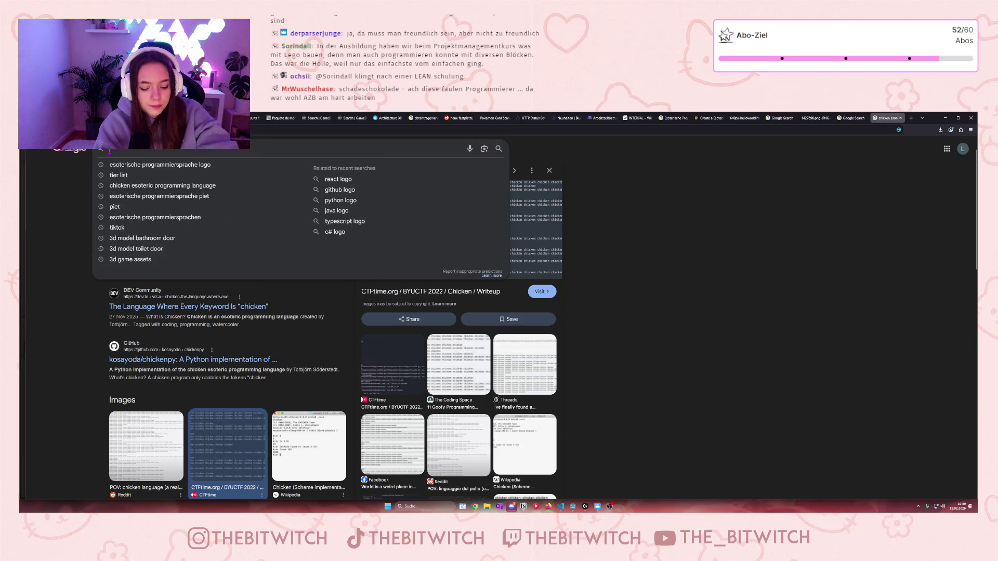
type("ainfuck p")
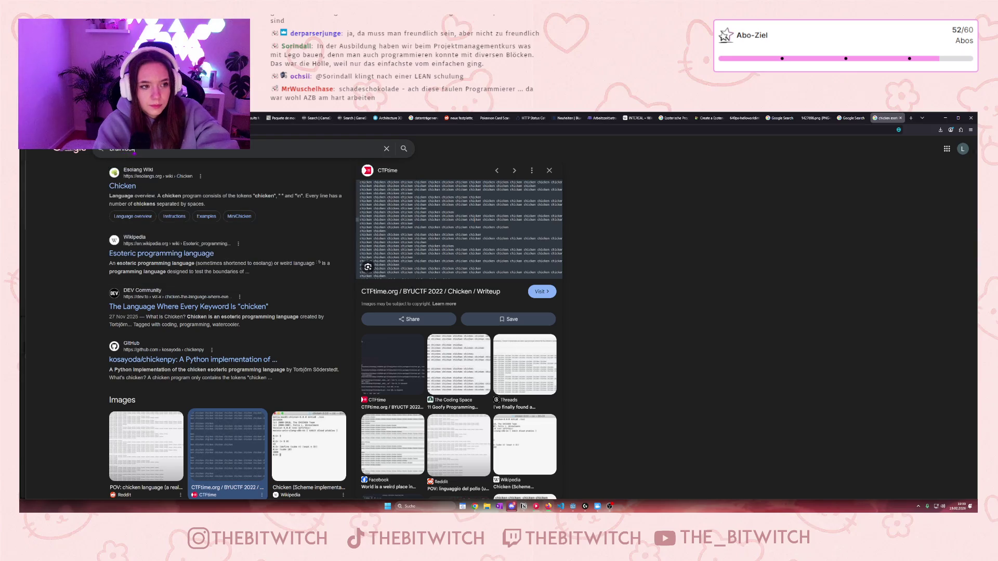
type("rogramming ")
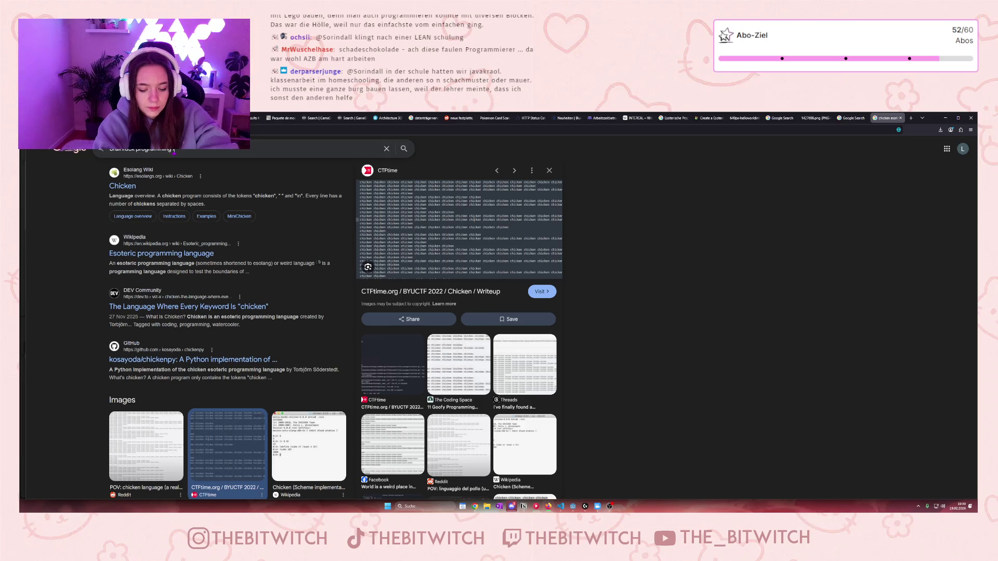
type("language")
key("Return")
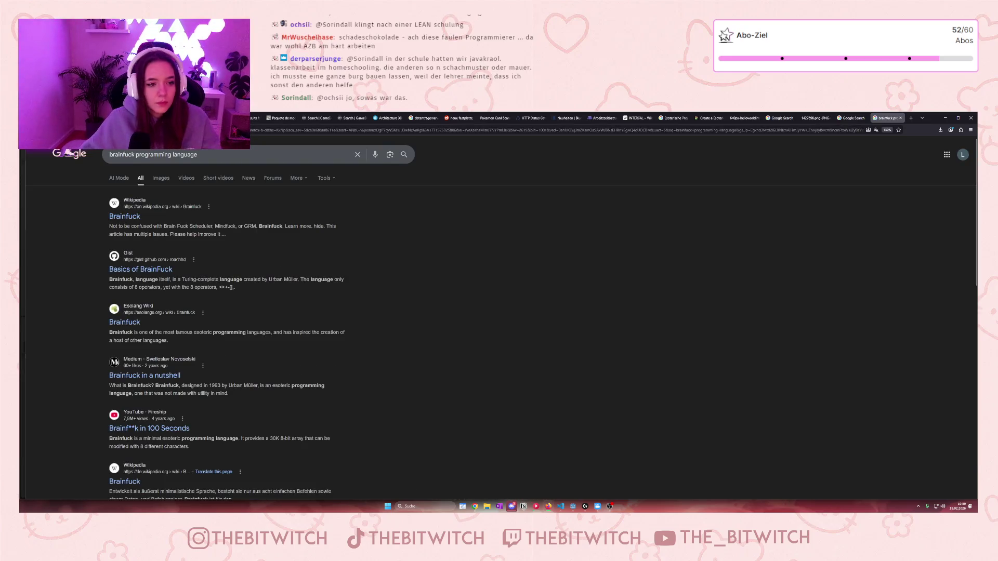
Preview the first brainfuck image result, then go back to the tier list.
left_click(162, 182)
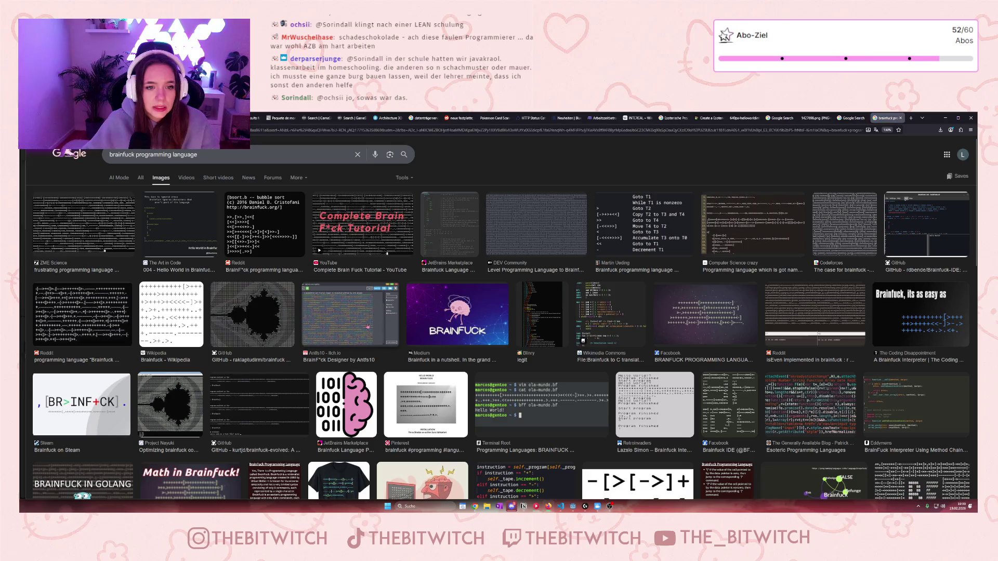
left_click(83, 224)
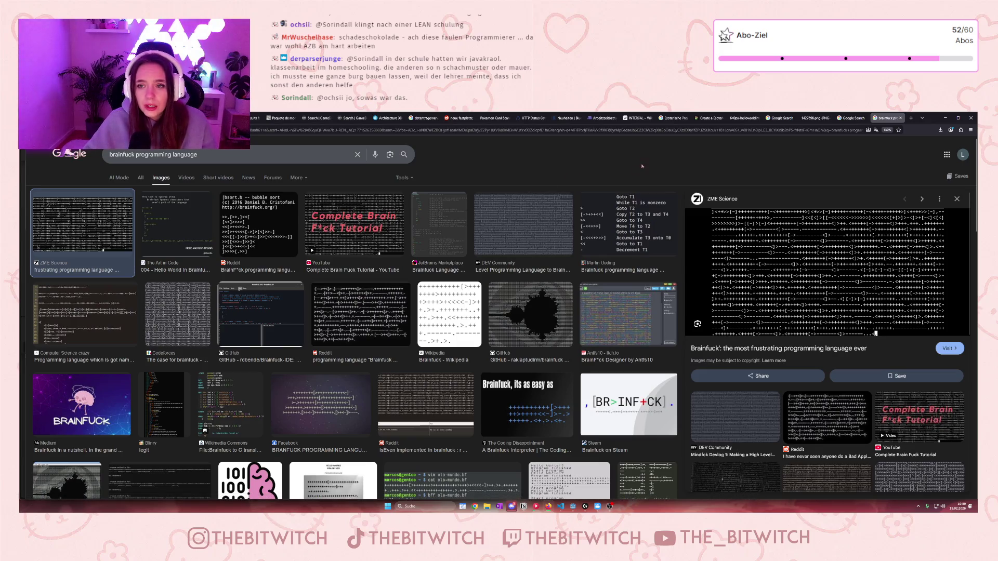
left_click(710, 118)
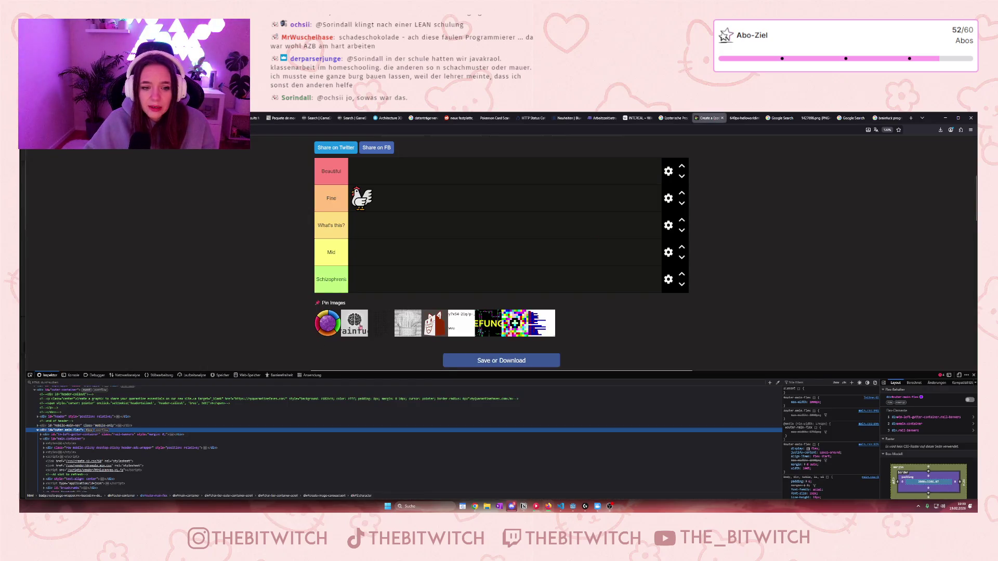
Drop the brain logo beside the chicken in Fine, inspect a pin image, then grab the dark one.
left_click_drag(360, 328, 410, 219)
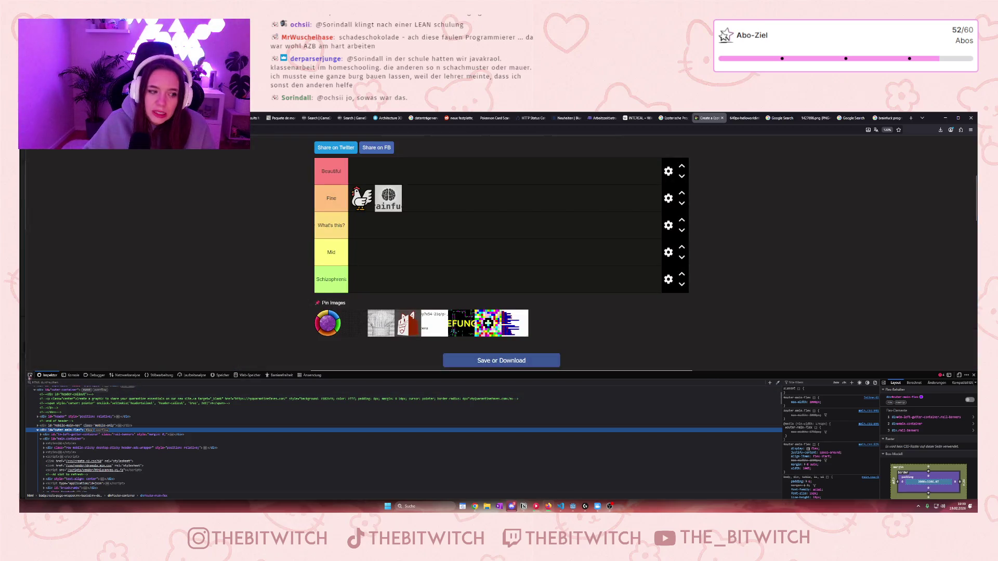
left_click(30, 375)
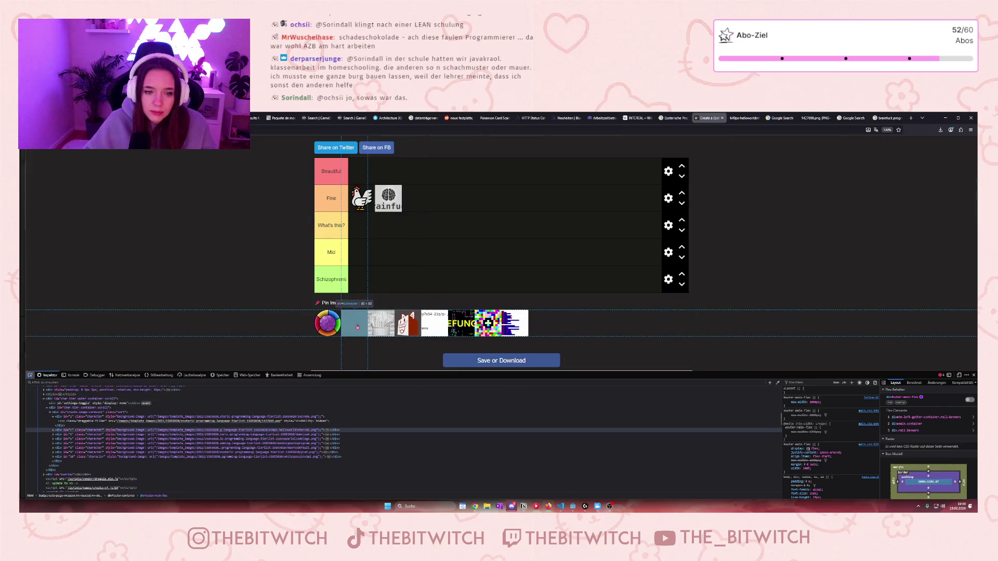
left_click(357, 327)
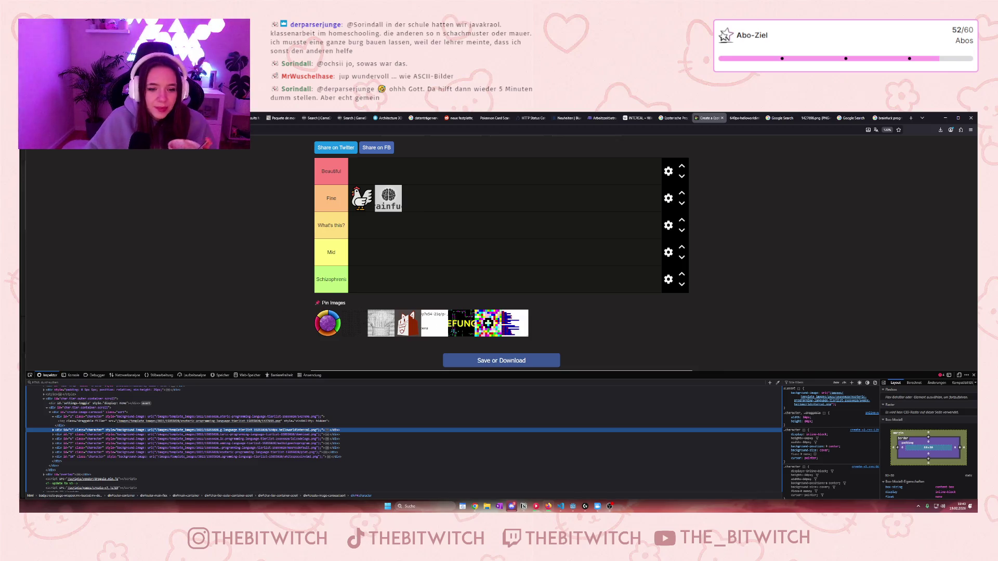
left_click_drag(354, 323, 394, 257)
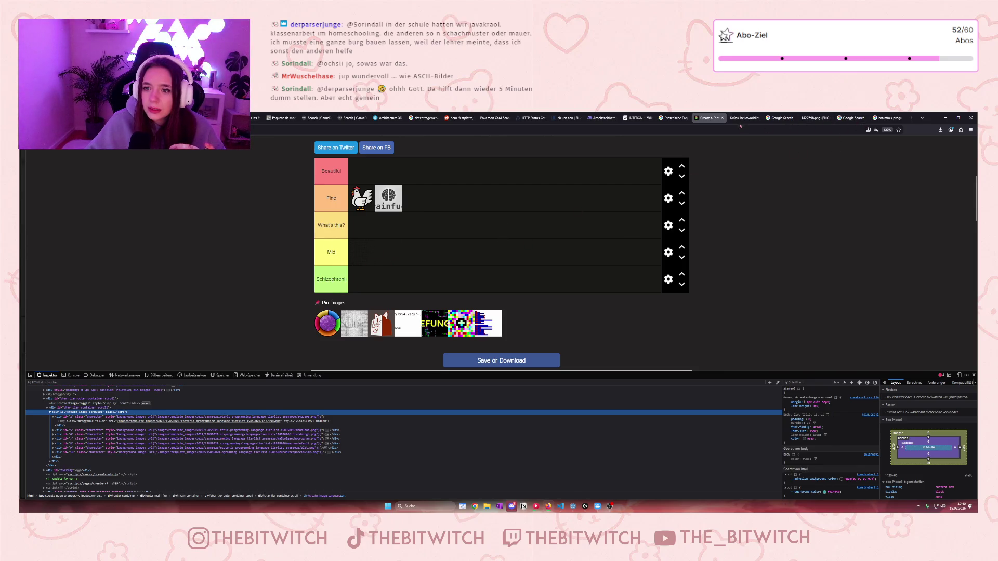
Switch to the INTERCAL – Wikipedia browser tab.
left_click(637, 118)
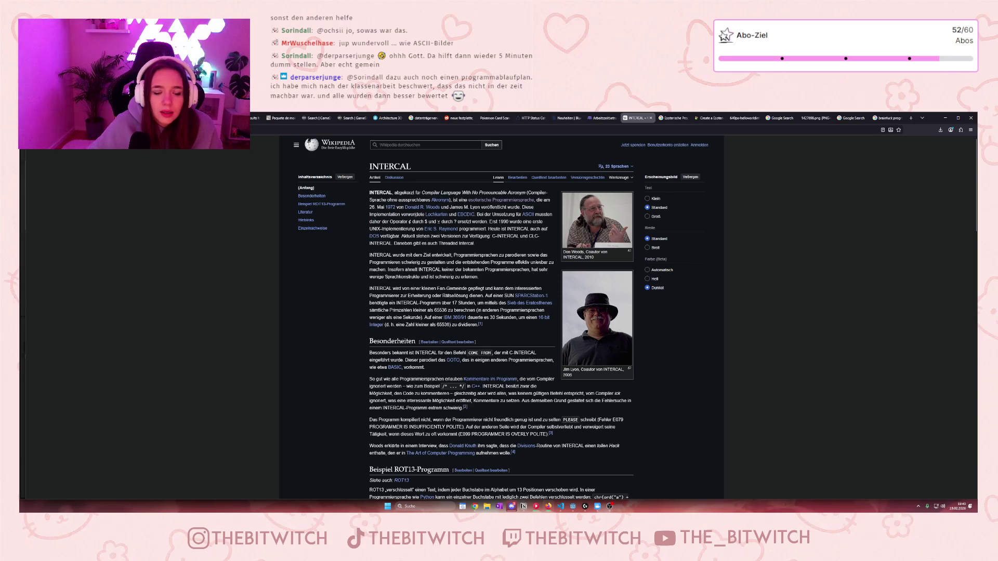
Read through the ROT13 example program, then open the '23 Sprachen' language list.
mouse_move(437, 217)
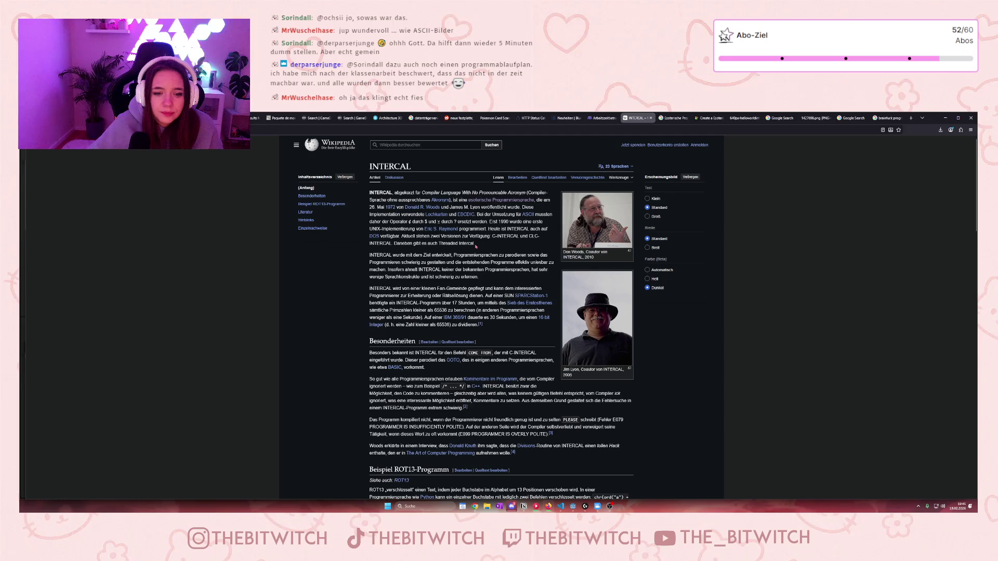
scroll(469, 250, "down", 8)
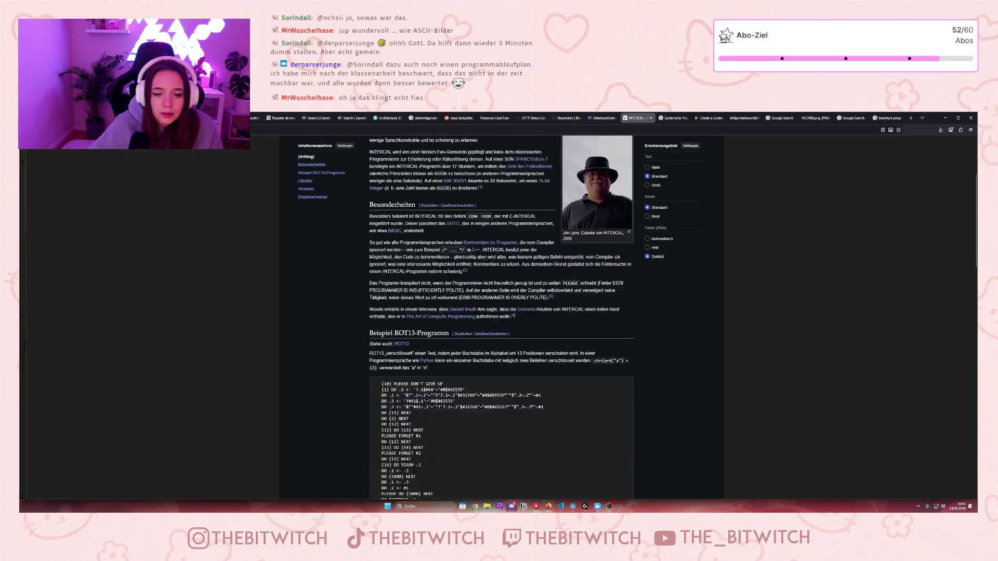
scroll(467, 255, "down", 2)
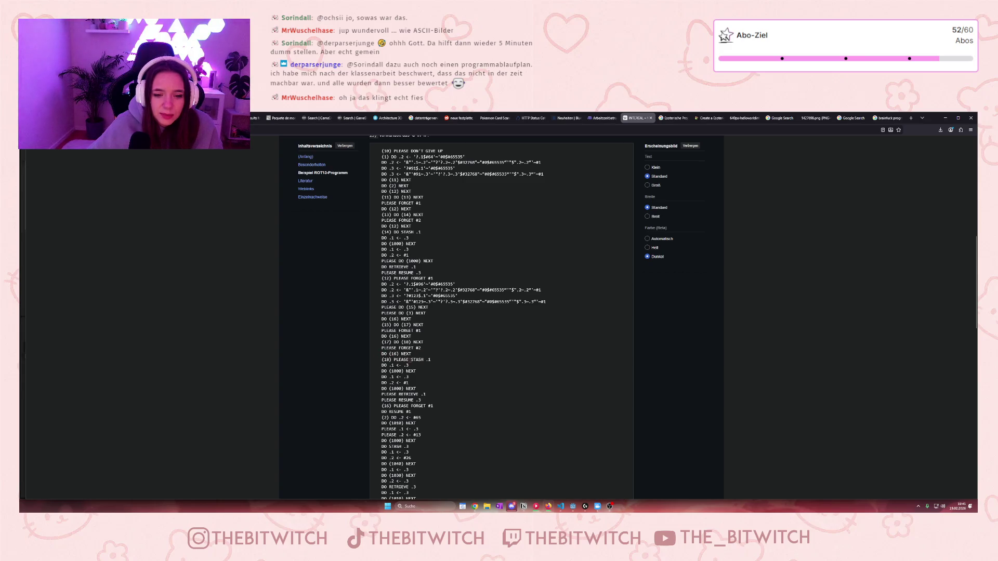
scroll(429, 360, "down", 10)
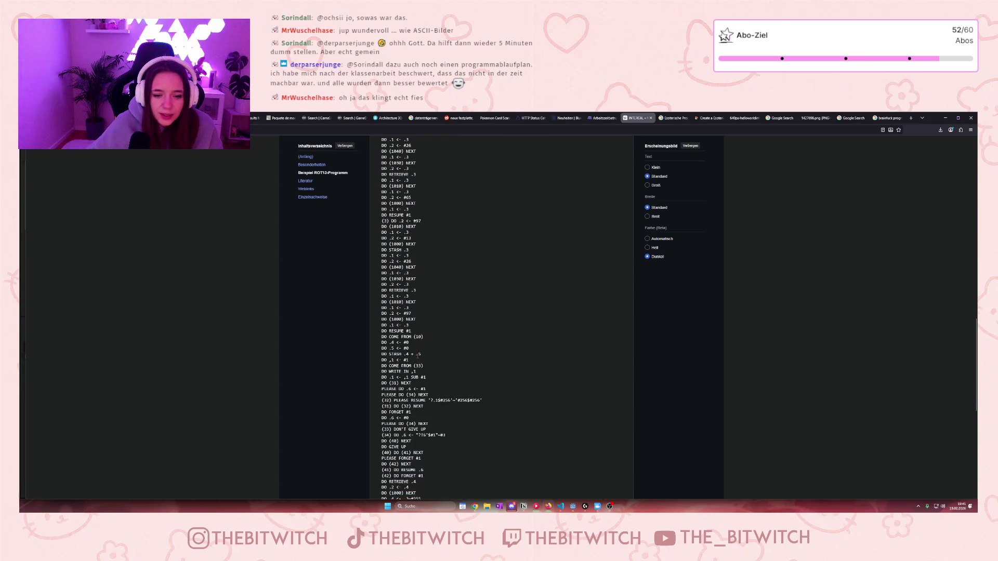
scroll(418, 356, "down", 5)
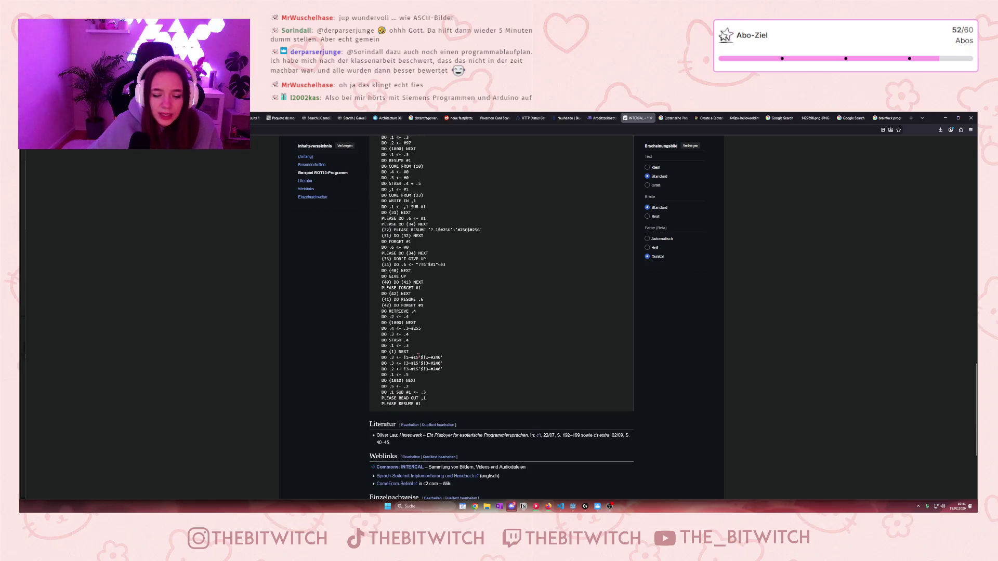
scroll(419, 355, "up", 2)
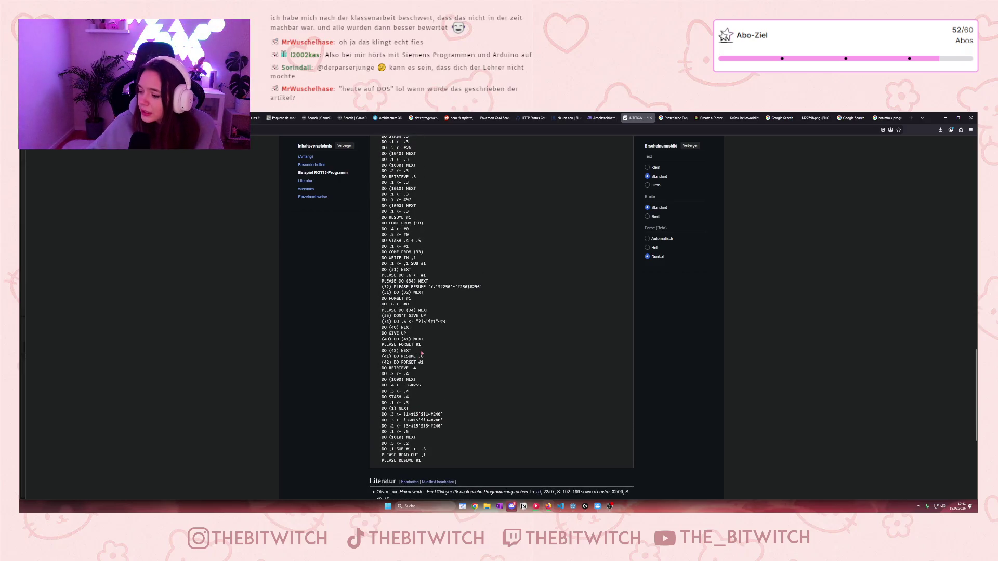
scroll(422, 353, "up", 10)
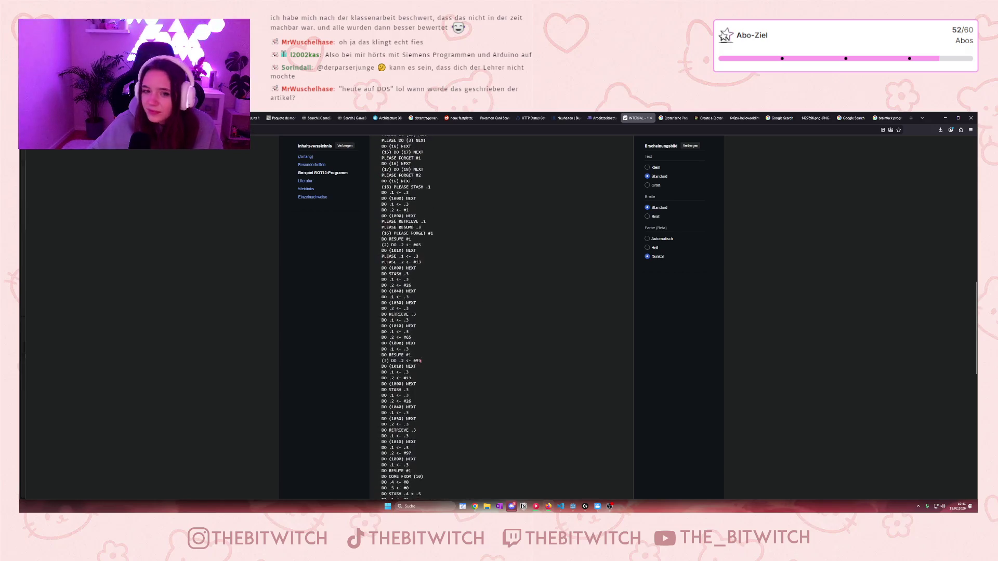
scroll(428, 358, "up", 15)
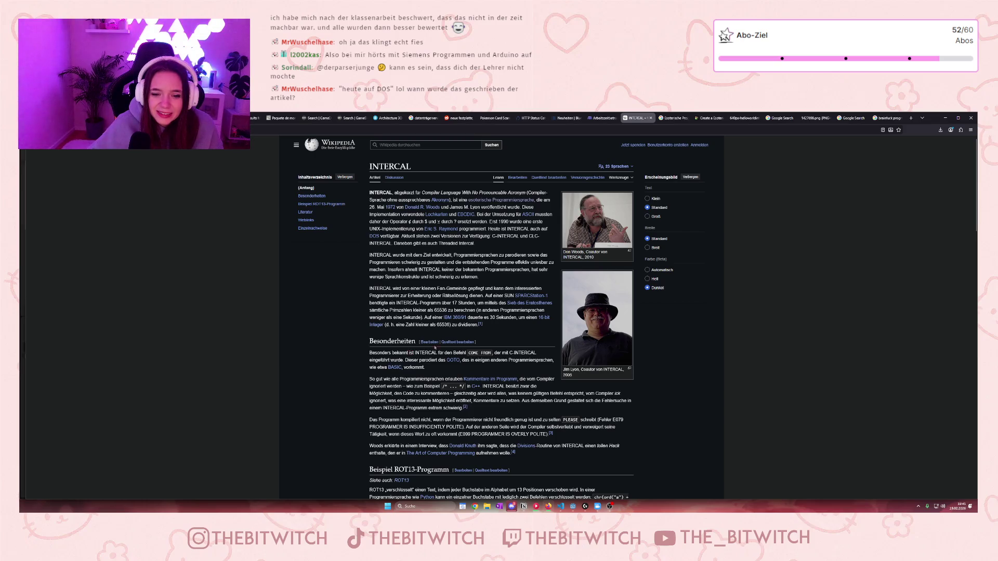
left_click(616, 166)
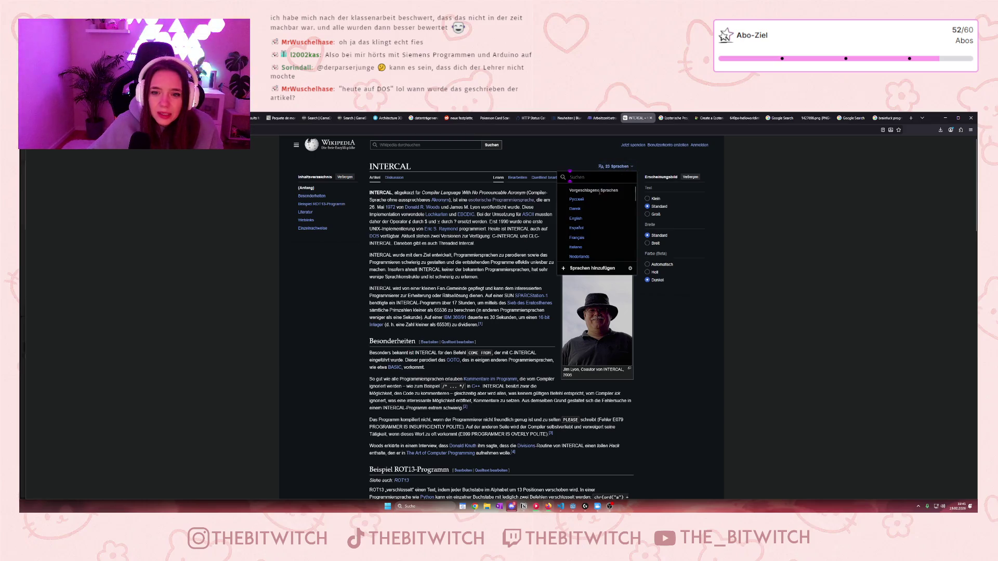
left_click(576, 219)
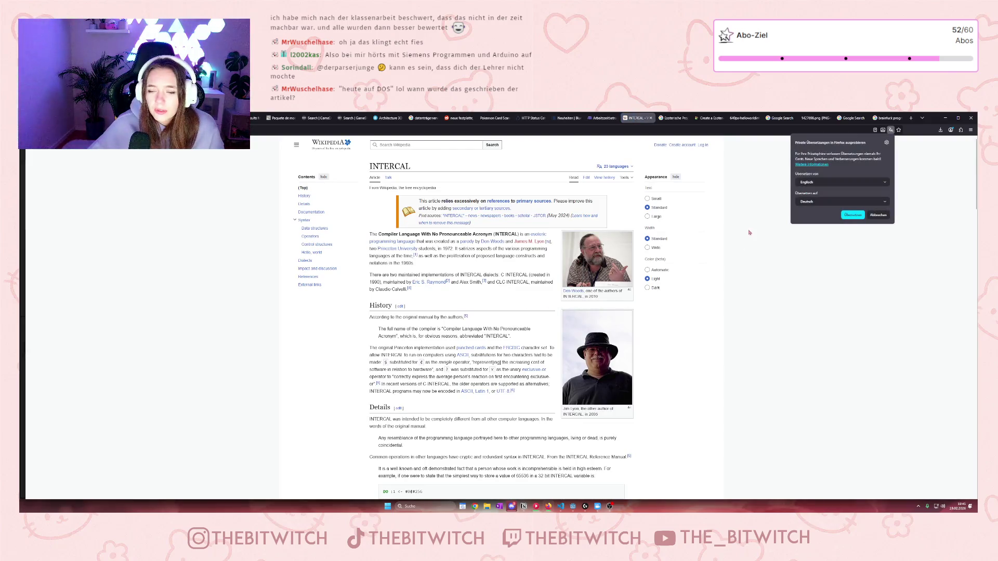
left_click(647, 288)
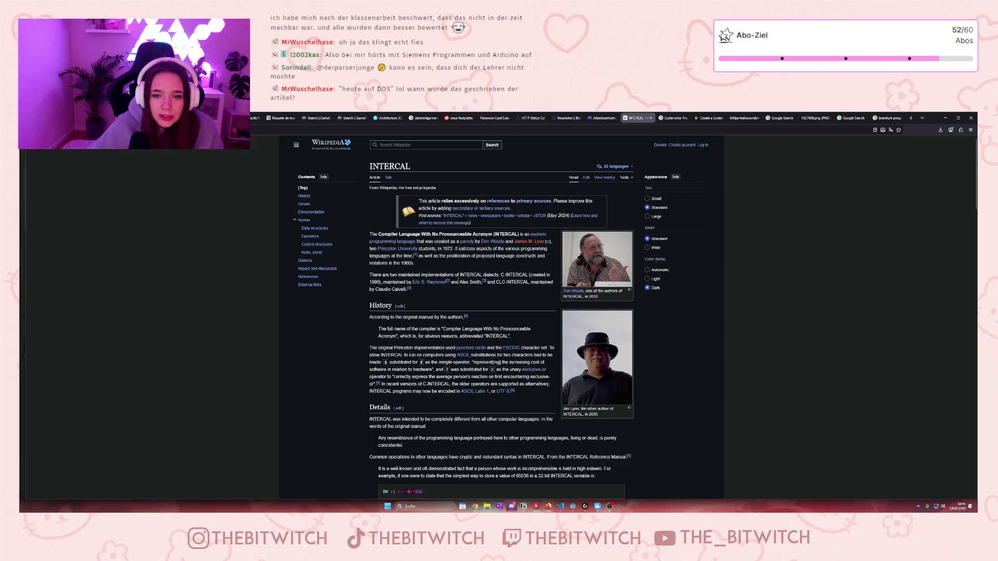
scroll(447, 301, "down", 1)
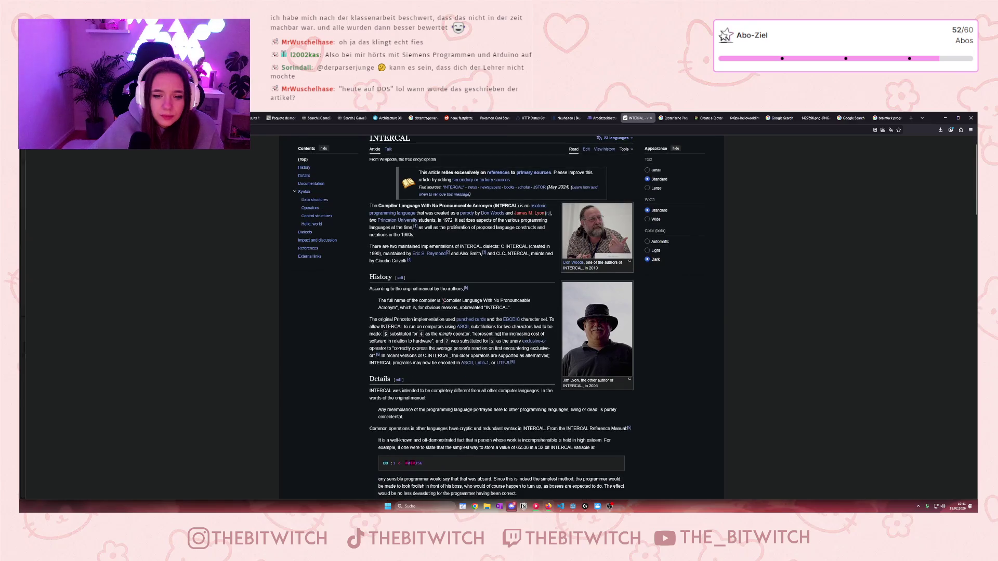
scroll(443, 301, "down", 3)
scroll(443, 304, "down", 4)
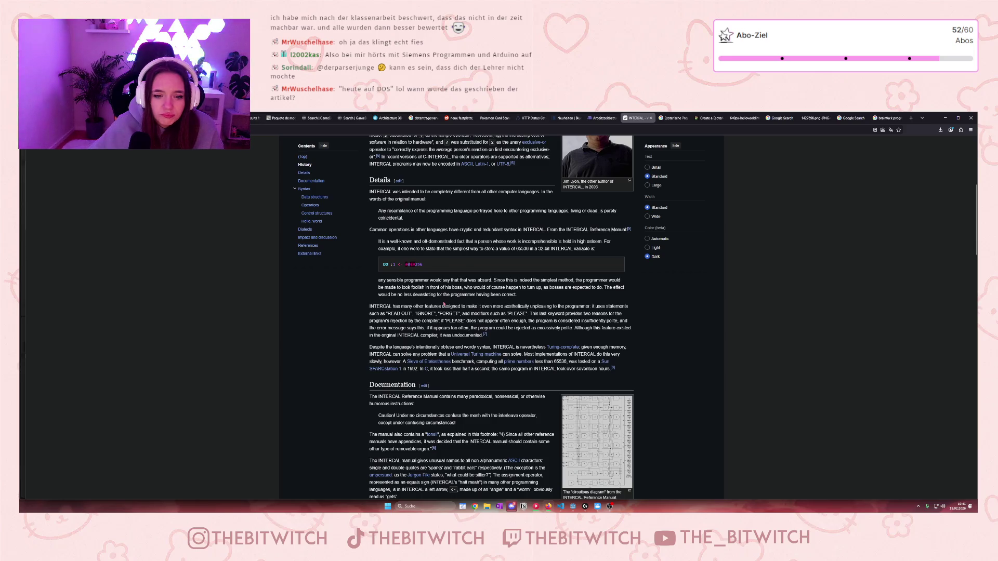
scroll(444, 305, "down", 5)
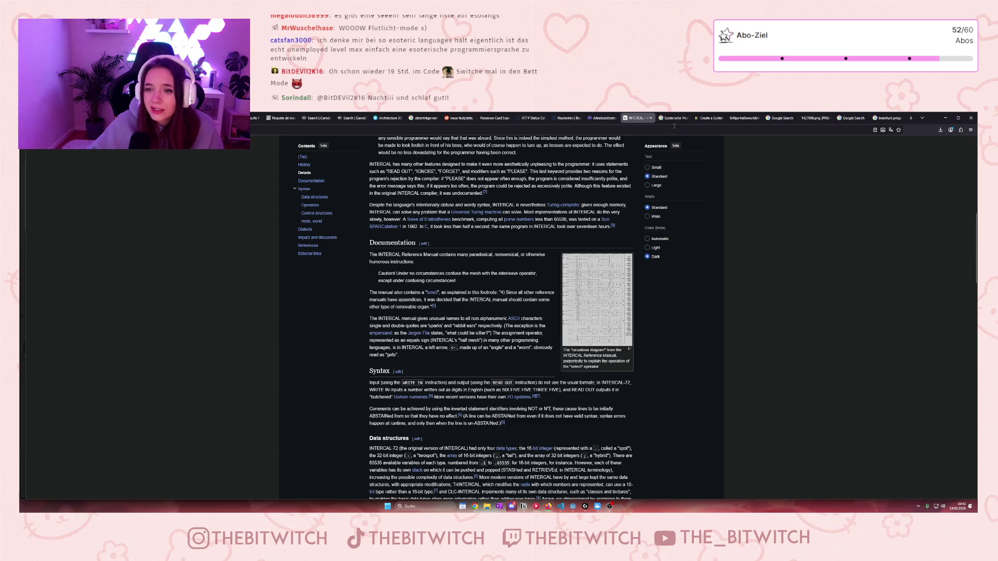
left_click(703, 119)
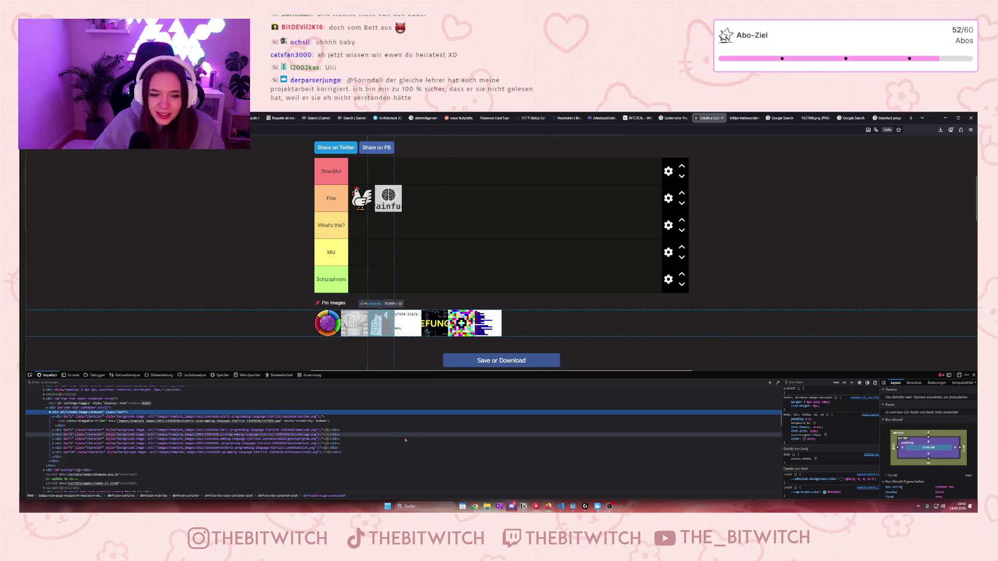
Use the element picker on the pinned image row and bring up a pinned image's options.
left_click(30, 375)
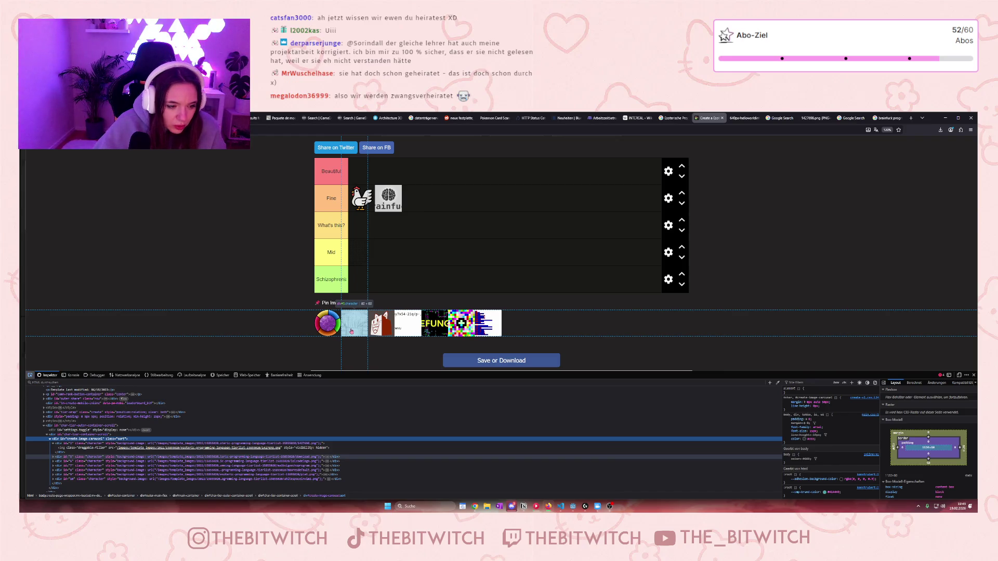
right_click(352, 331)
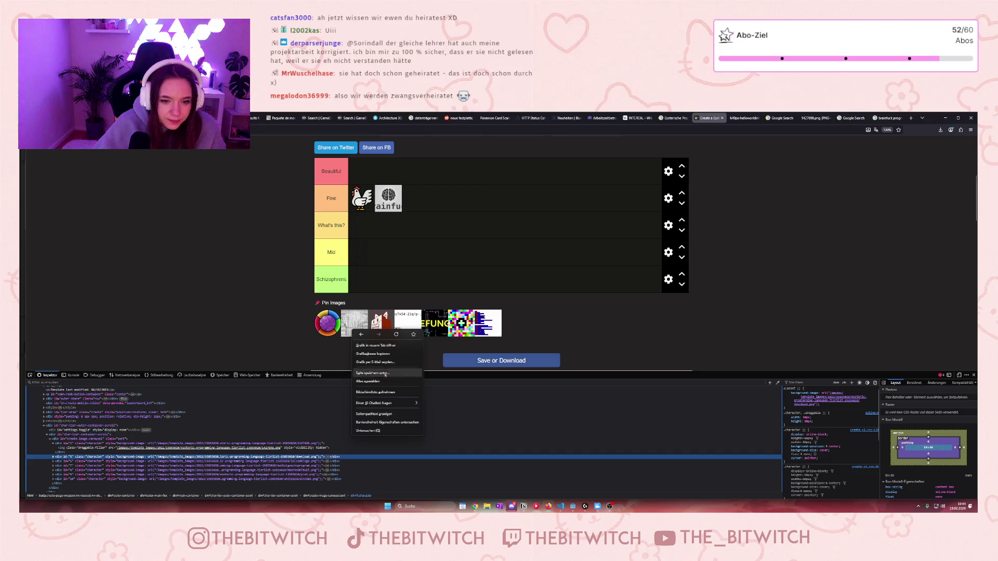
Open the pinned image in a new tab and search it with Google Lens.
left_click(387, 347)
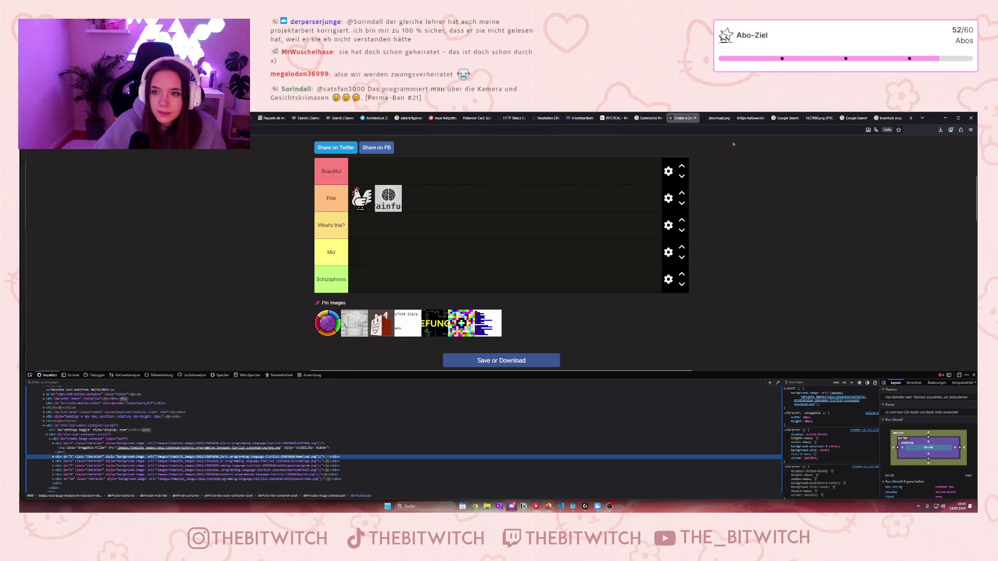
left_click(716, 119)
right_click(486, 321)
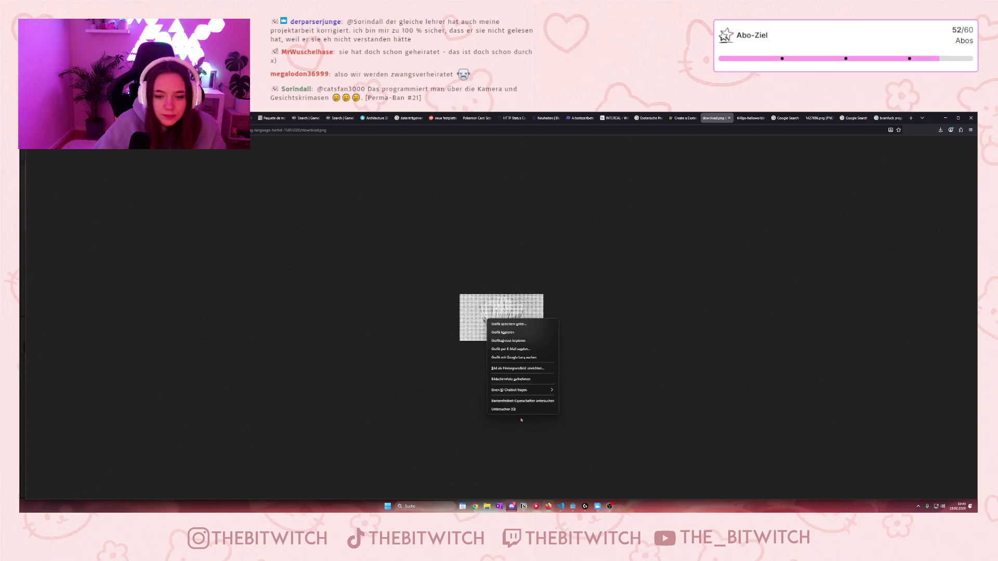
left_click(521, 356)
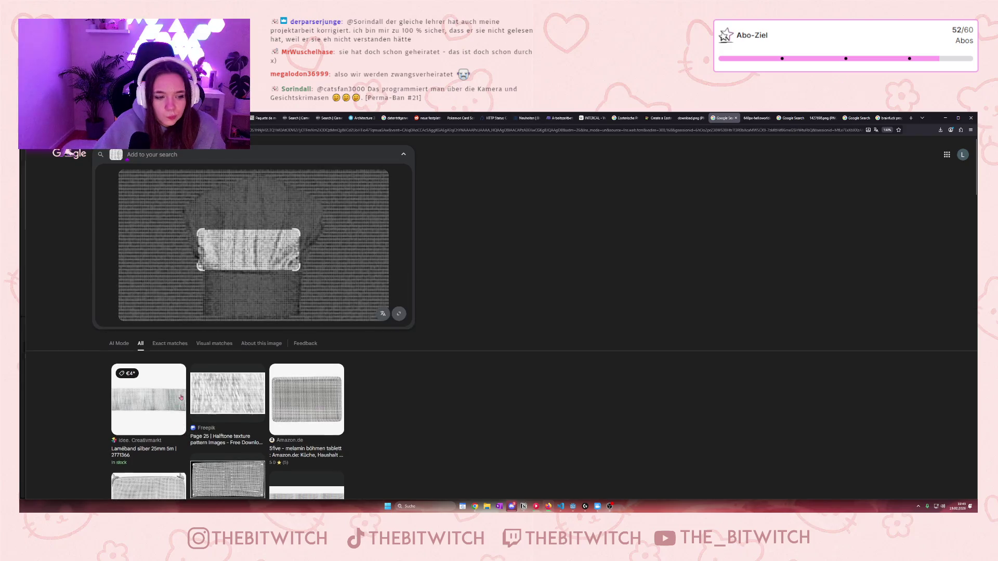
Adjust the Lens crop area and show all results for the image.
left_click_drag(296, 262, 387, 319)
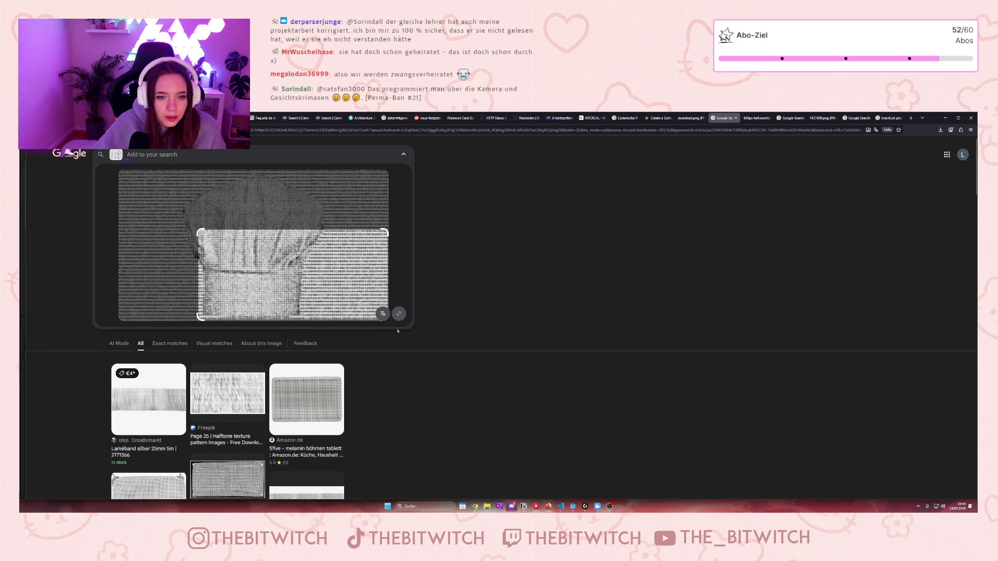
scroll(387, 319, "down", 3)
scroll(128, 178, "up", 3)
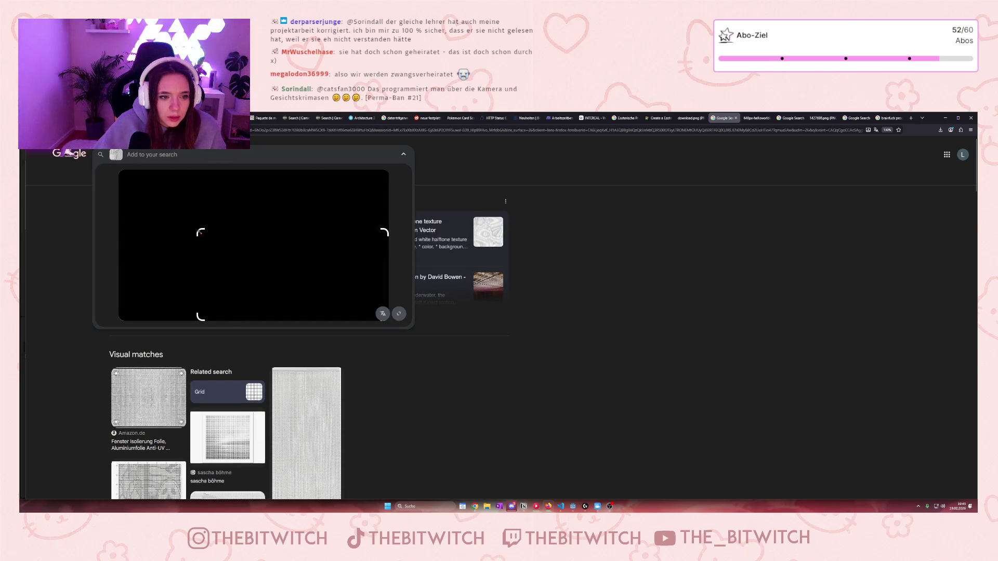
left_click(201, 231)
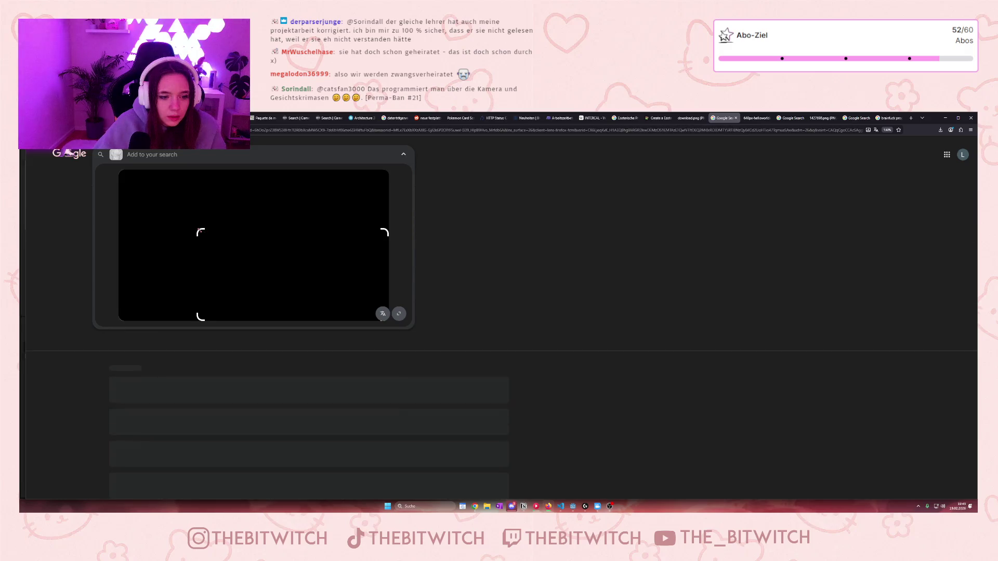
scroll(116, 174, "down", 3)
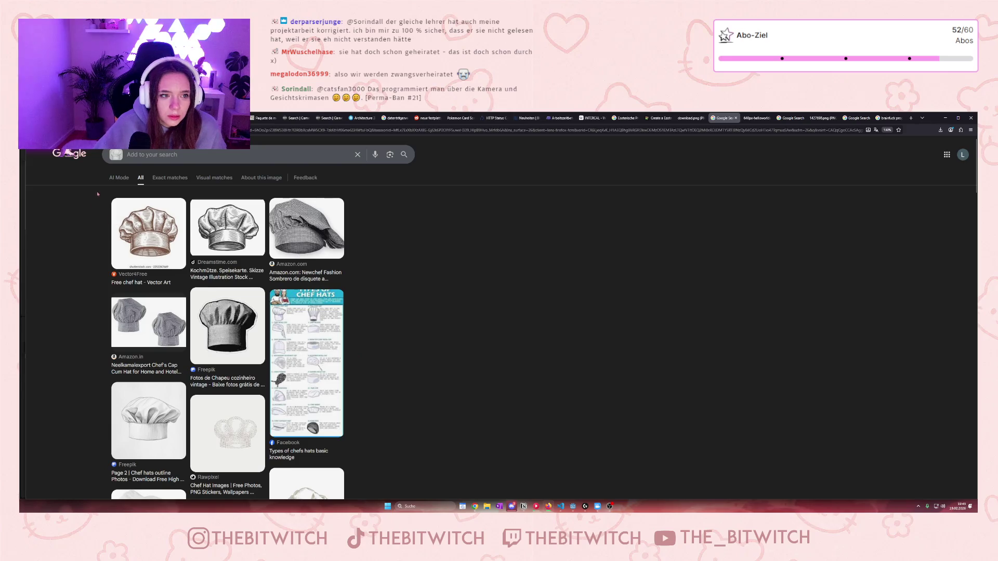
left_click(182, 155)
Refine the Lens search with 'esoteric programming language'.
key("ctrl+l")
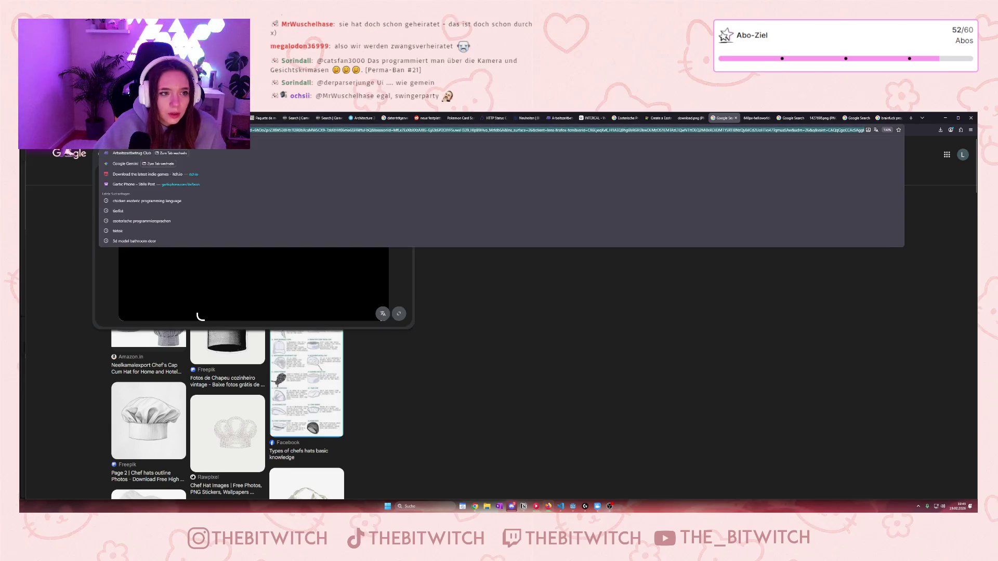
type("es")
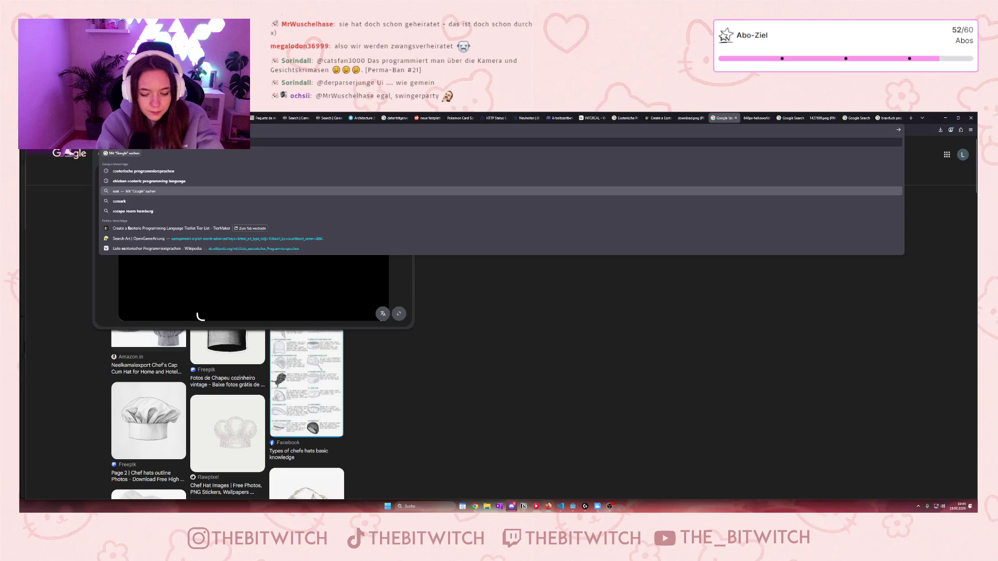
type("oteric program")
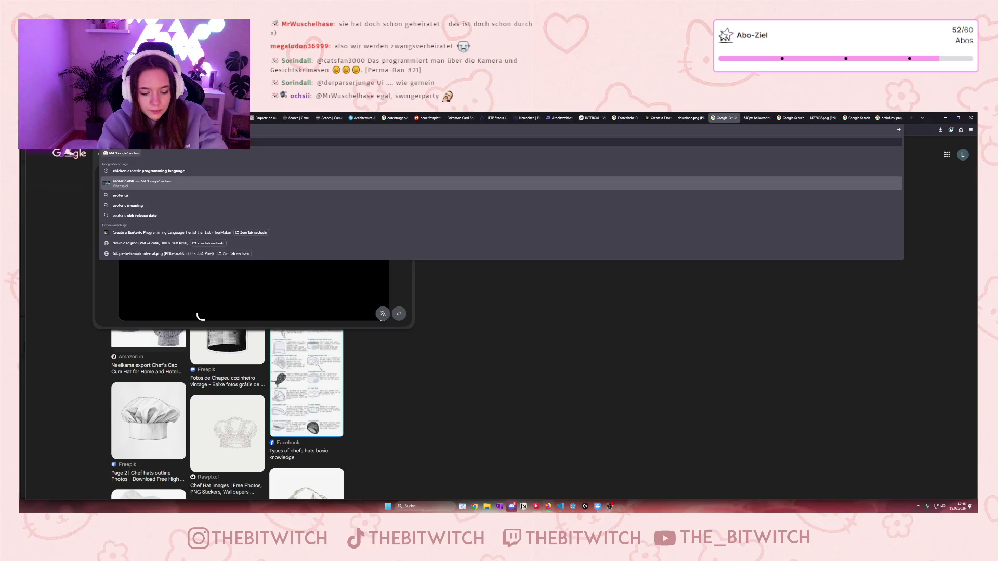
type("ming lang")
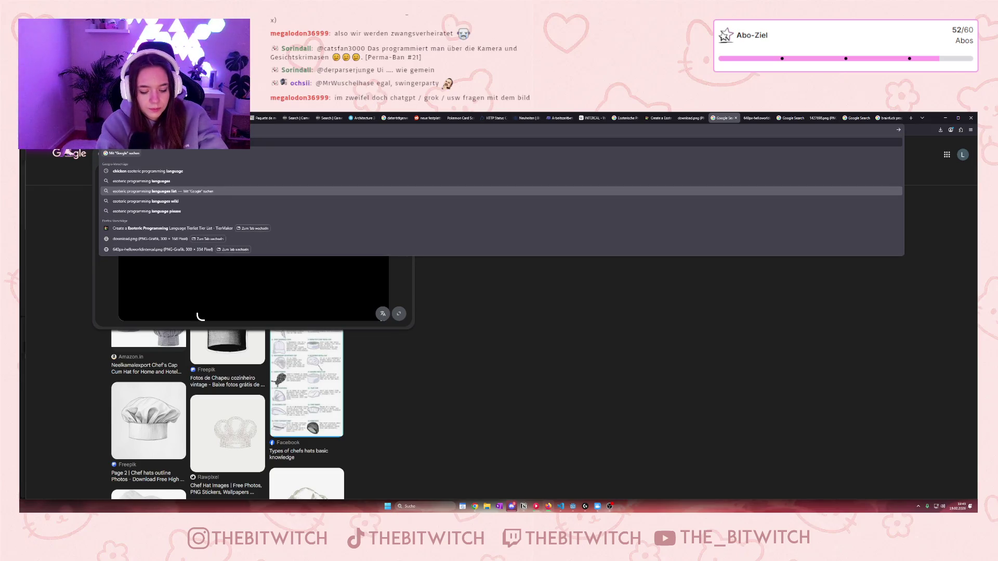
type("uage")
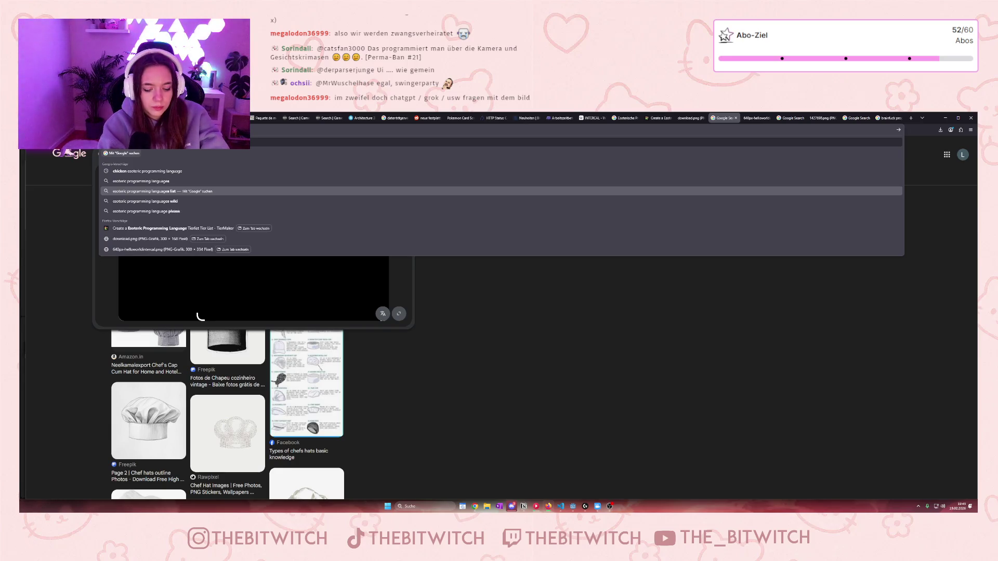
key("ctrl+a")
key("BackSpace")
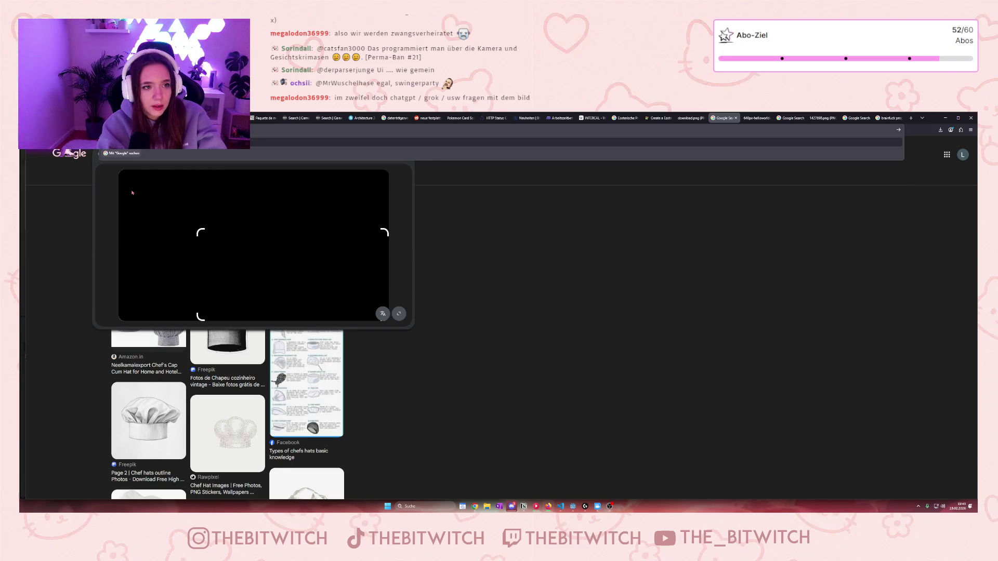
key("Return")
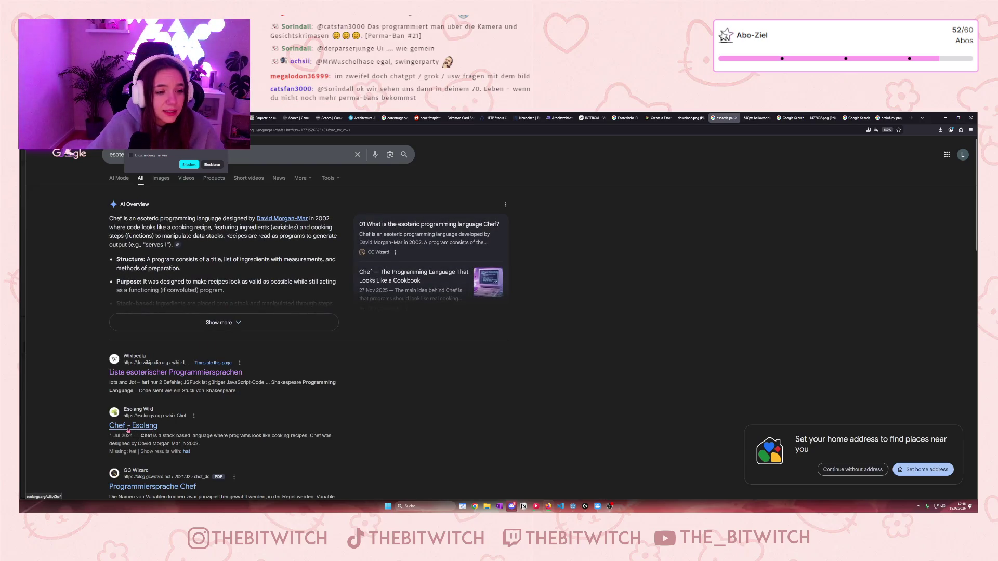
Block the site's permission popup and open the Chef language result on the Esolang wiki.
left_click(128, 431)
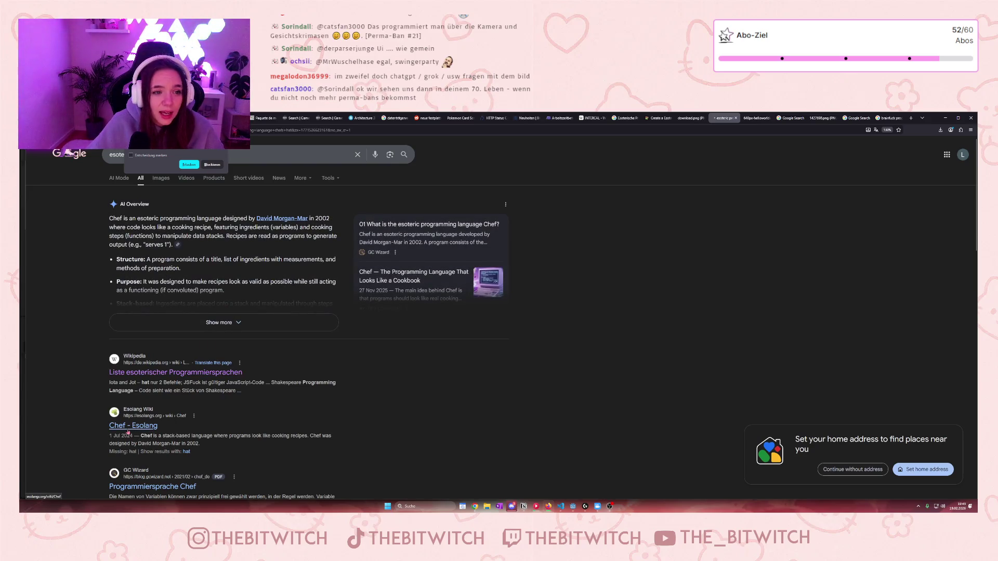
left_click(217, 166)
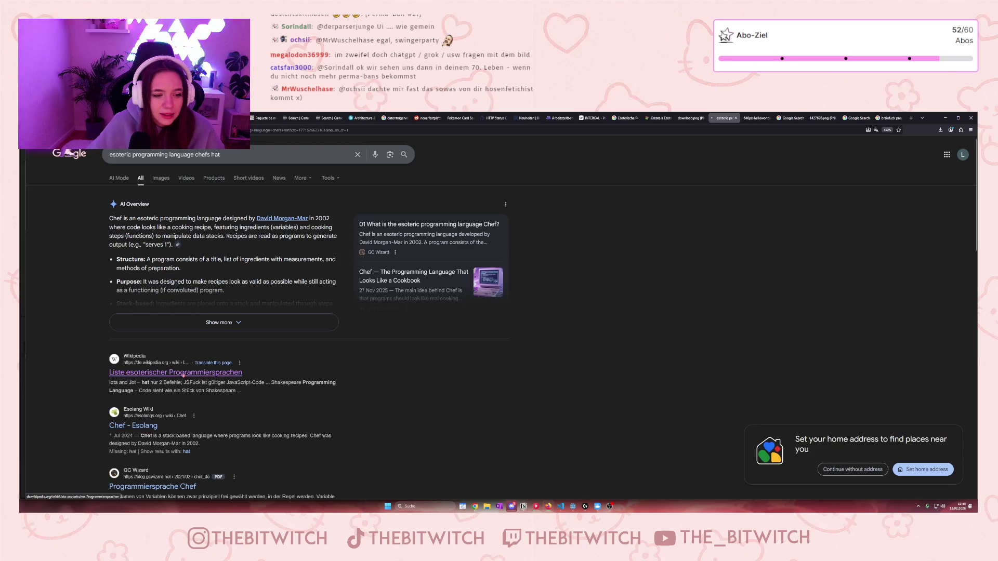
left_click(183, 373)
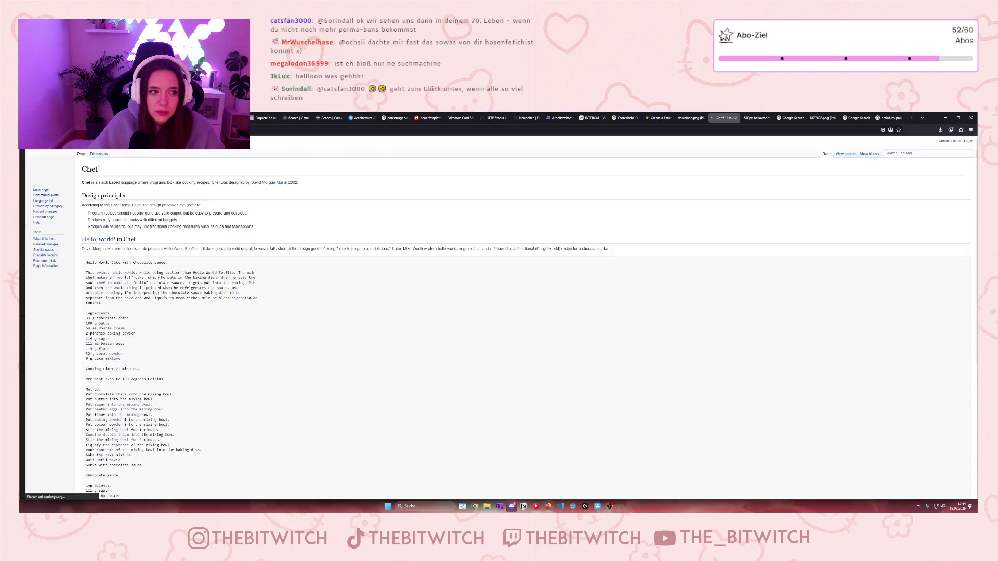
Back in the results, view the Programmiersprache Chef PDF and return.
key("alt+Left")
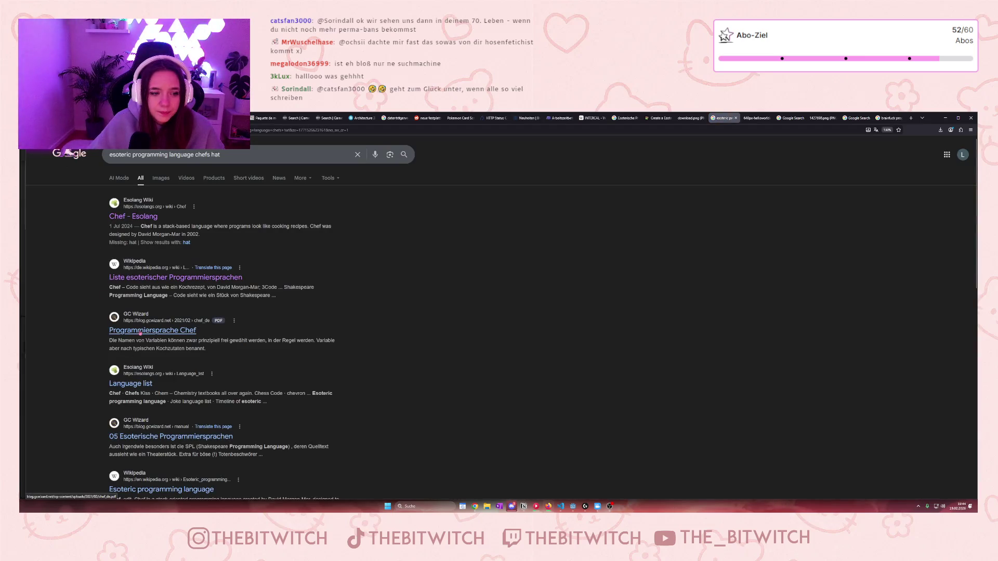
left_click(145, 338)
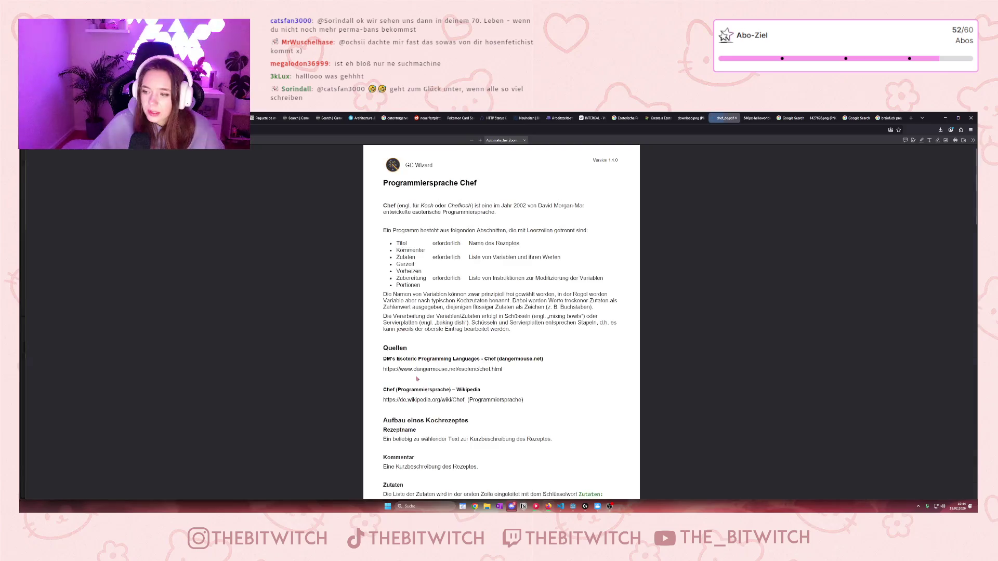
key("alt+Left")
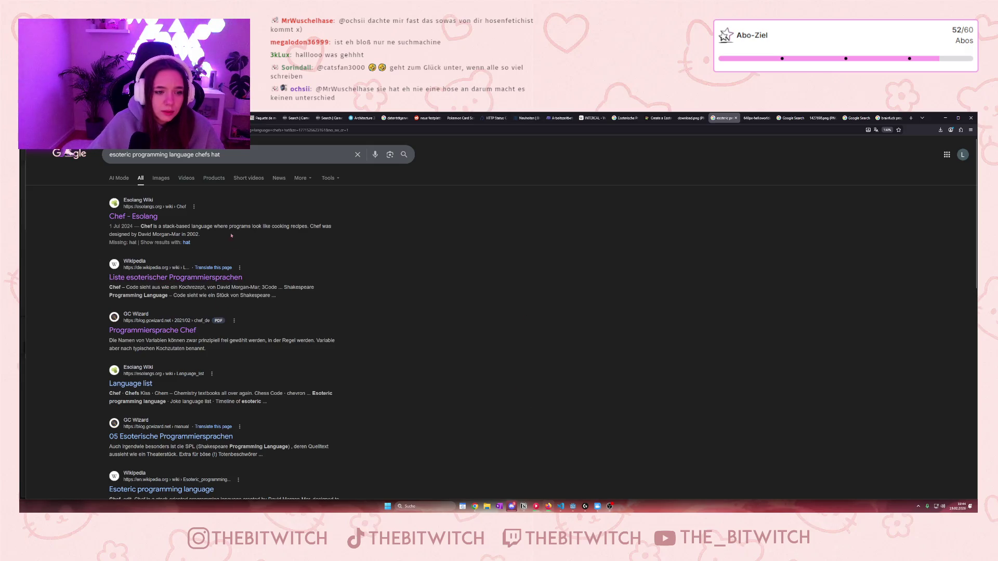
scroll(254, 338, "down", 3)
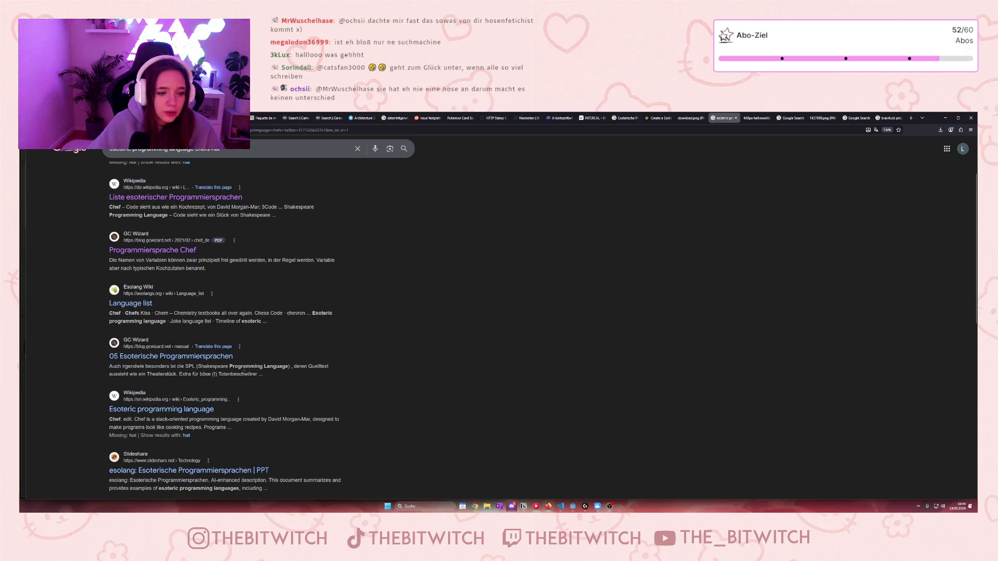
scroll(144, 307, "up", 3)
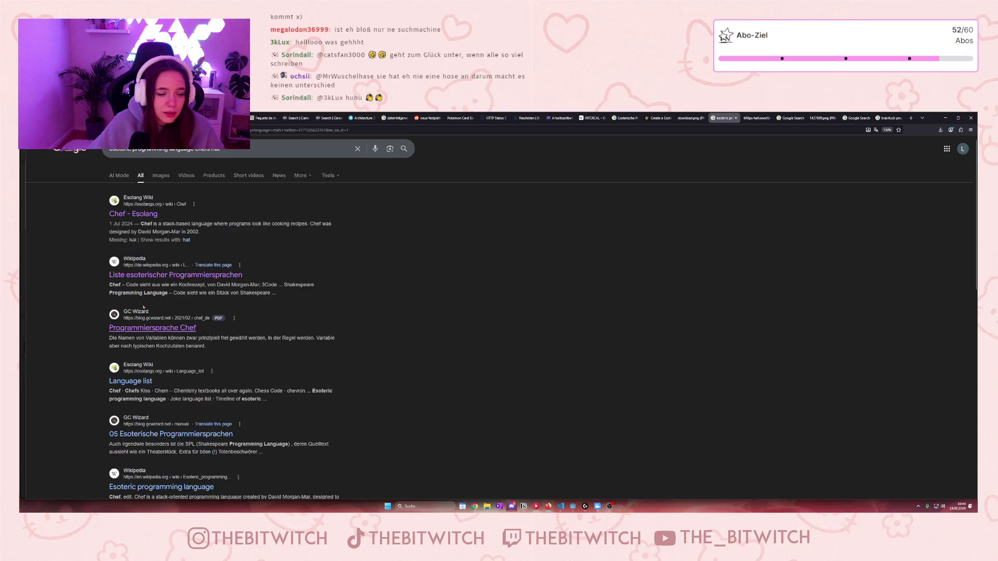
Revisit the Esolang Chef page, then show image results for 'esoteric programming language chefs hat'.
left_click(141, 221)
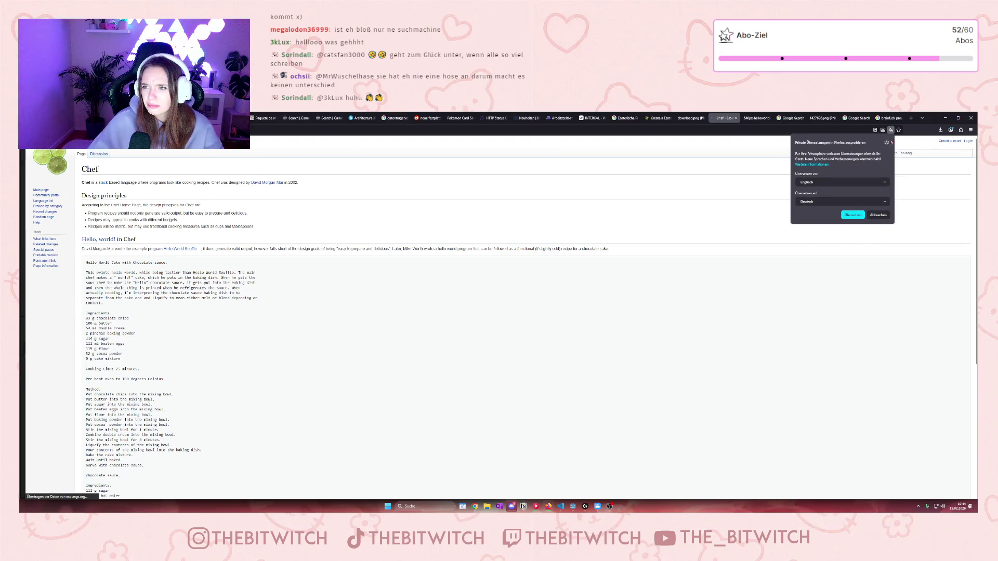
left_click(913, 266)
scroll(479, 316, "down", 5)
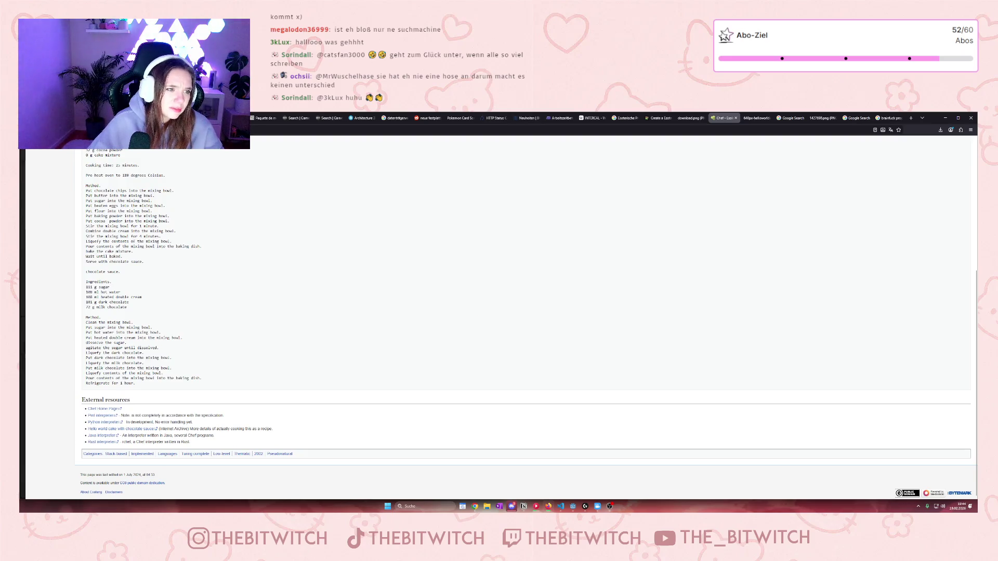
key("alt+Left")
scroll(368, 412, "down", 10)
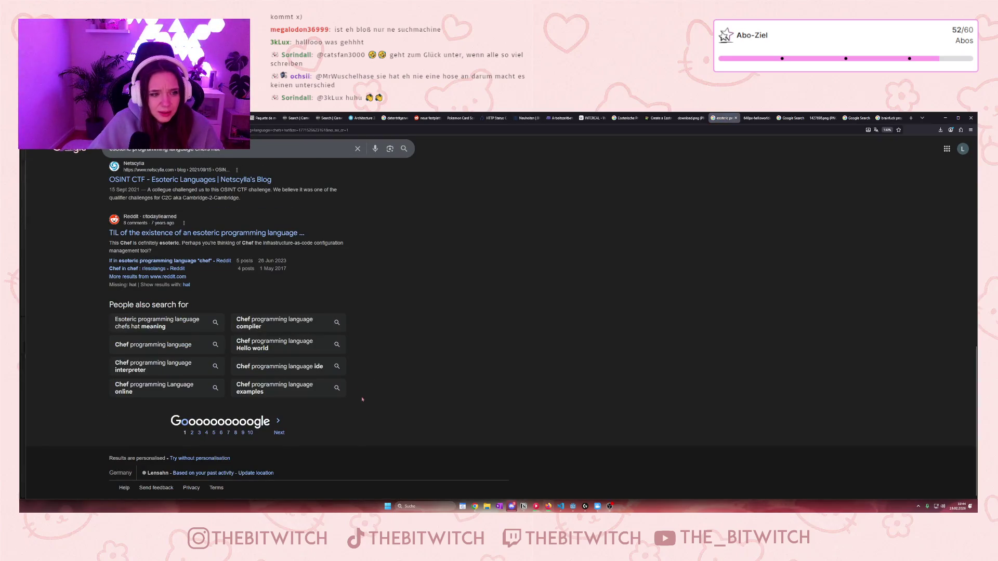
scroll(331, 314, "up", 3)
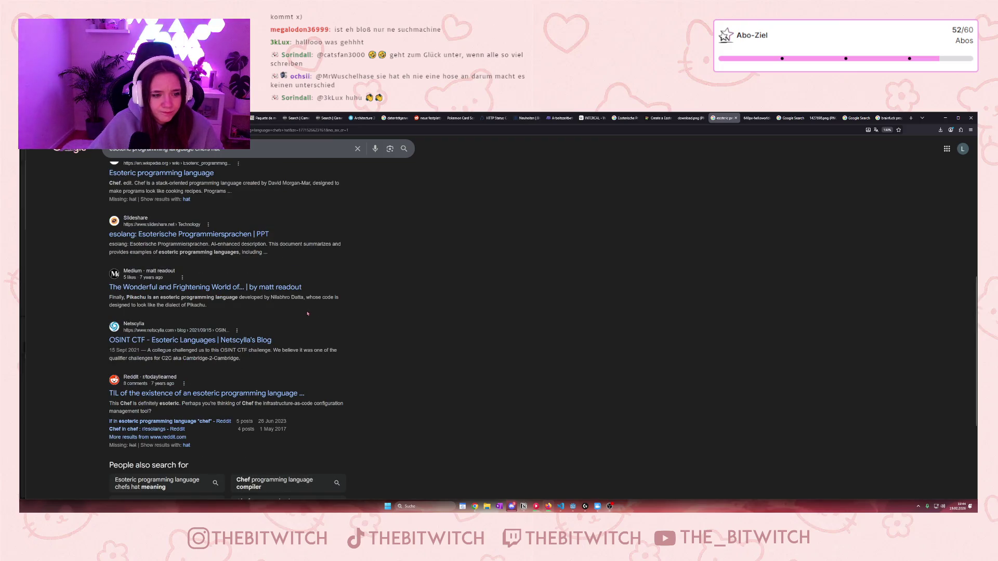
scroll(308, 314, "up", 6)
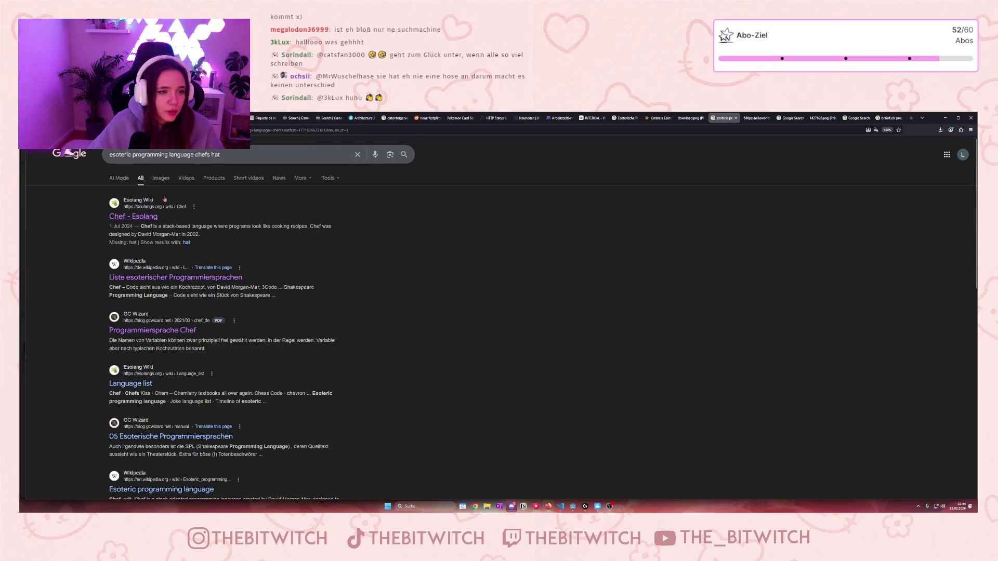
left_click(161, 178)
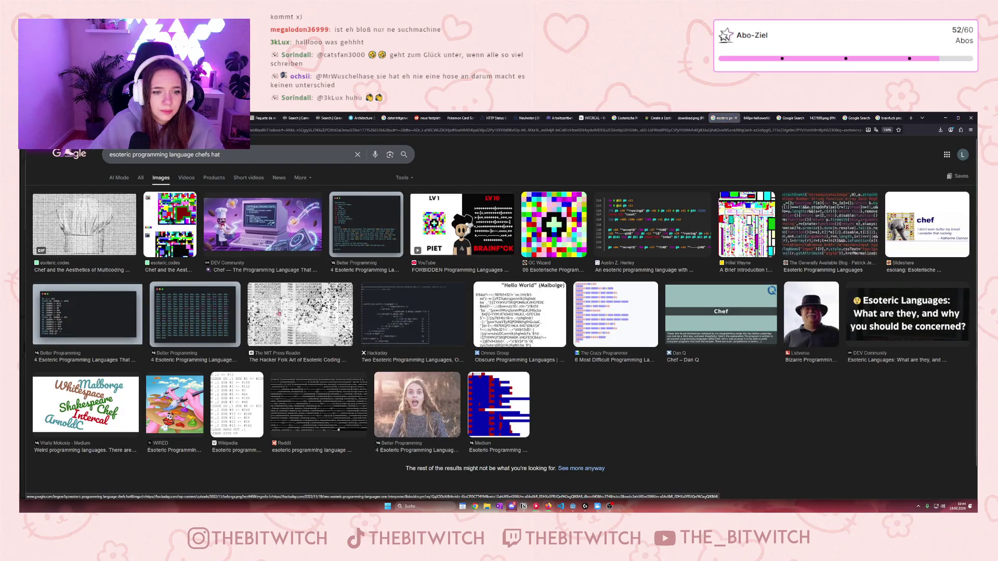
Drop 'hat' to search 'esoteric programming language chef' and preview the Arcane Programming: Chef image.
double_click(215, 154)
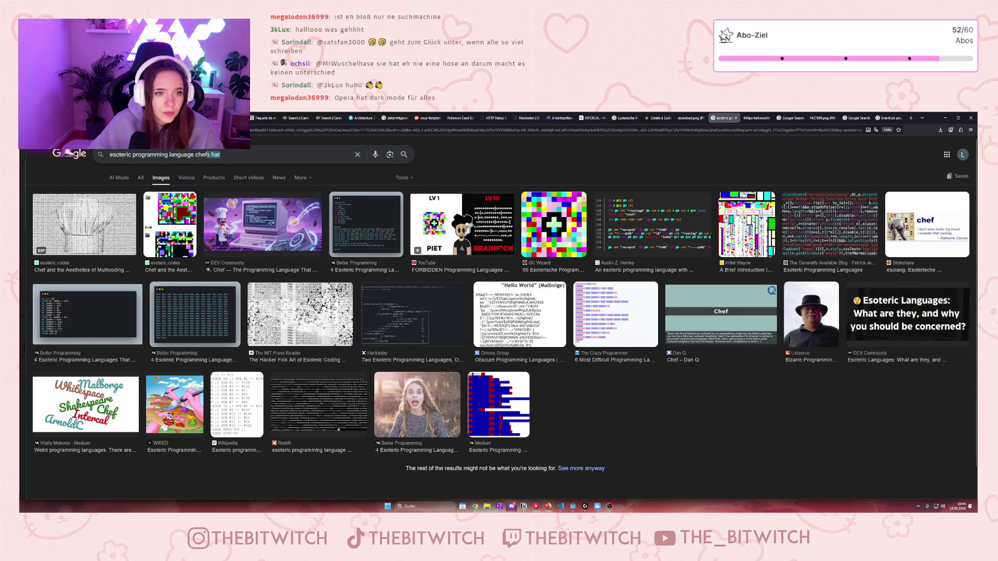
key("BackSpace")
key("BackSpace")
key("BackSpace")
key("Return")
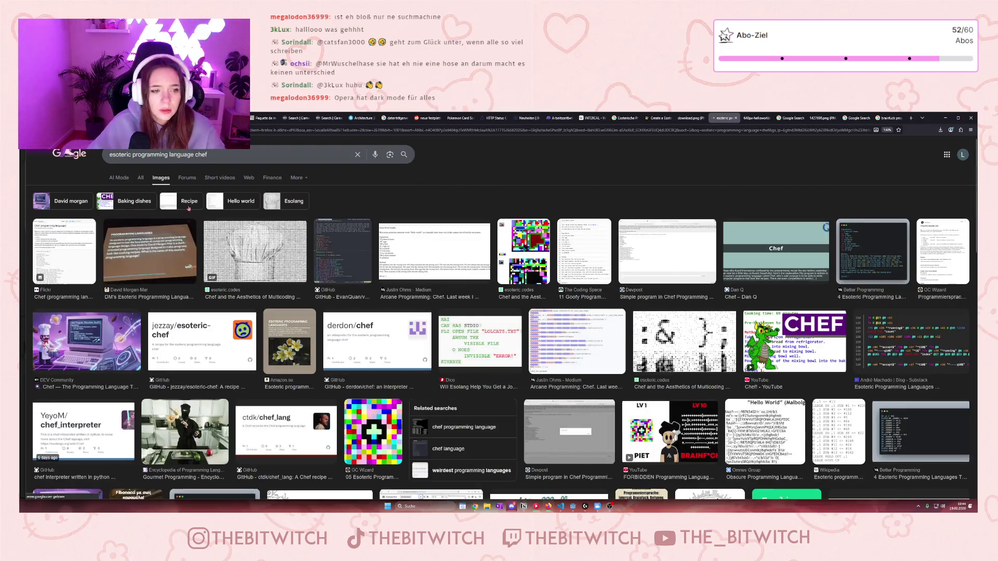
left_click(442, 259)
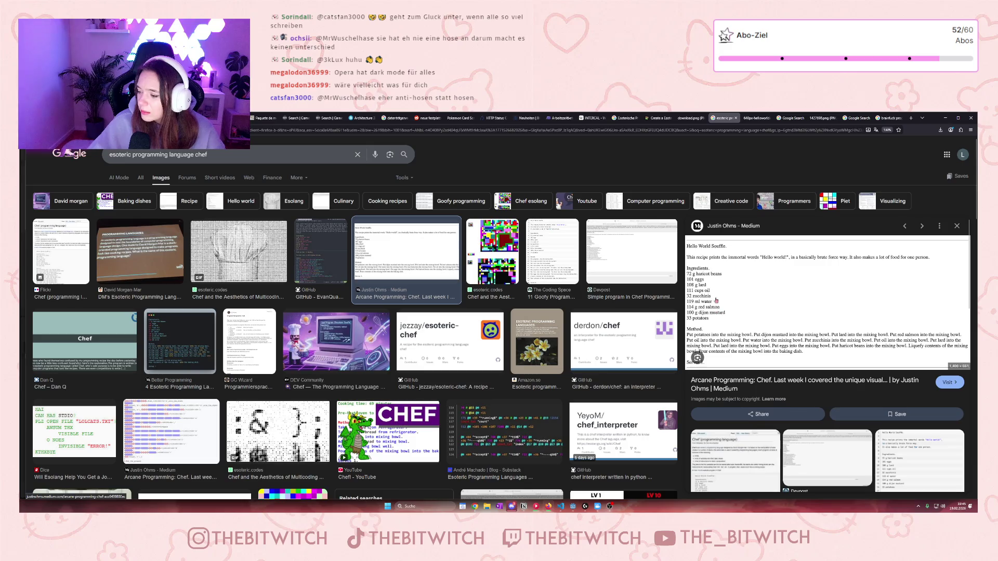
left_click(971, 130)
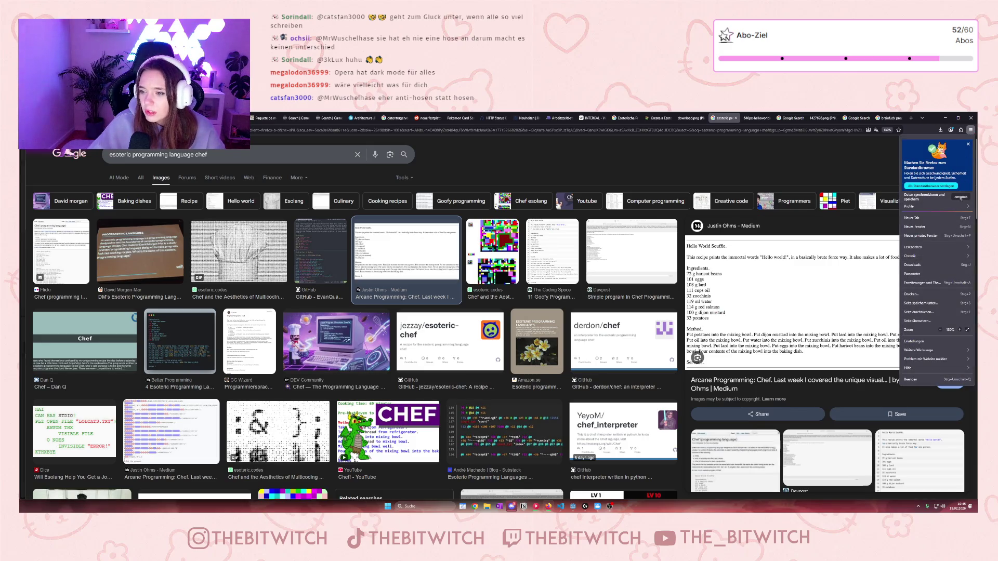
Dismiss the Firefox menu and return to the esoteric-language tier list page.
key("Escape")
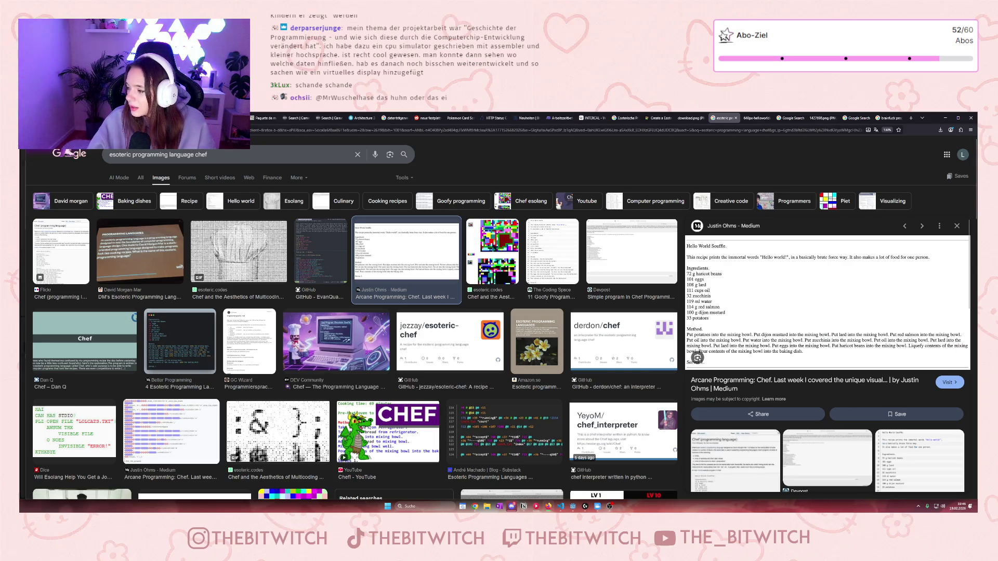
left_click(656, 118)
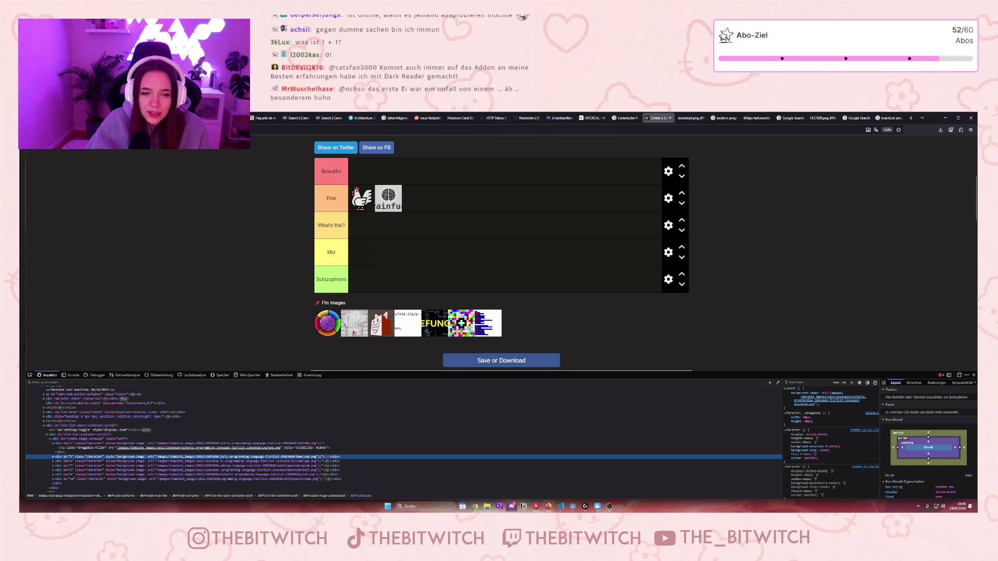
Place the chef-hat and pixel-noise images in the Beautiful tier, then inspect a pin image's element.
mouse_move(354, 328)
left_mouse_down()
mouse_move(379, 187)
mouse_move(362, 171)
left_mouse_up()
mouse_move(435, 323)
left_mouse_down()
mouse_move(435, 275)
mouse_move(394, 177)
mouse_move(402, 179)
left_mouse_up()
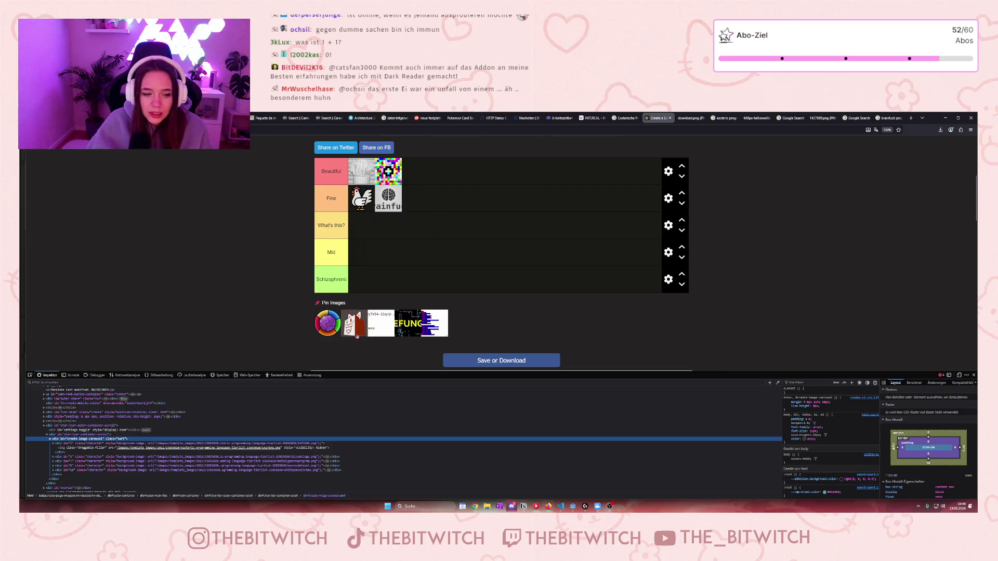
left_click(30, 374)
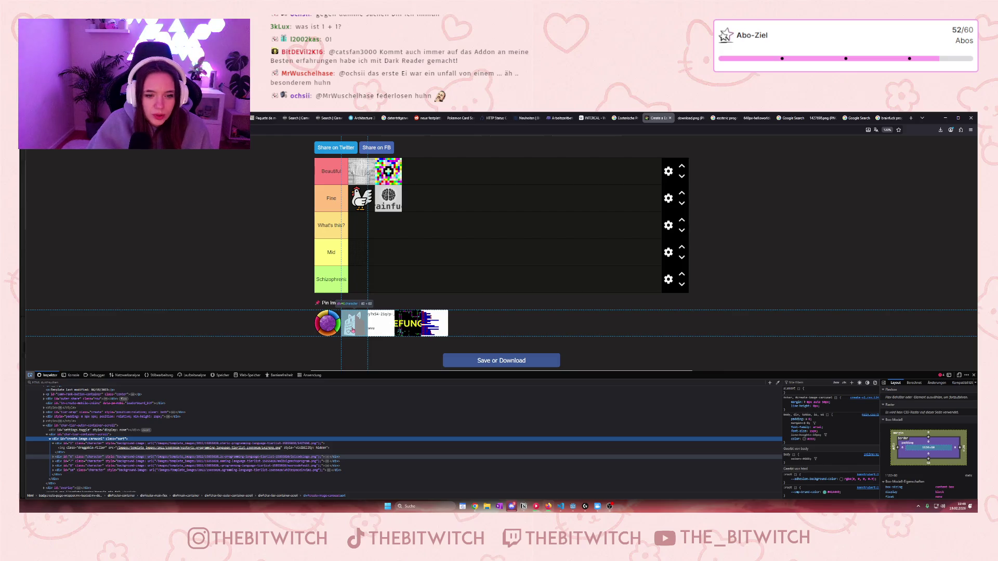
left_click(353, 329)
left_click(886, 118)
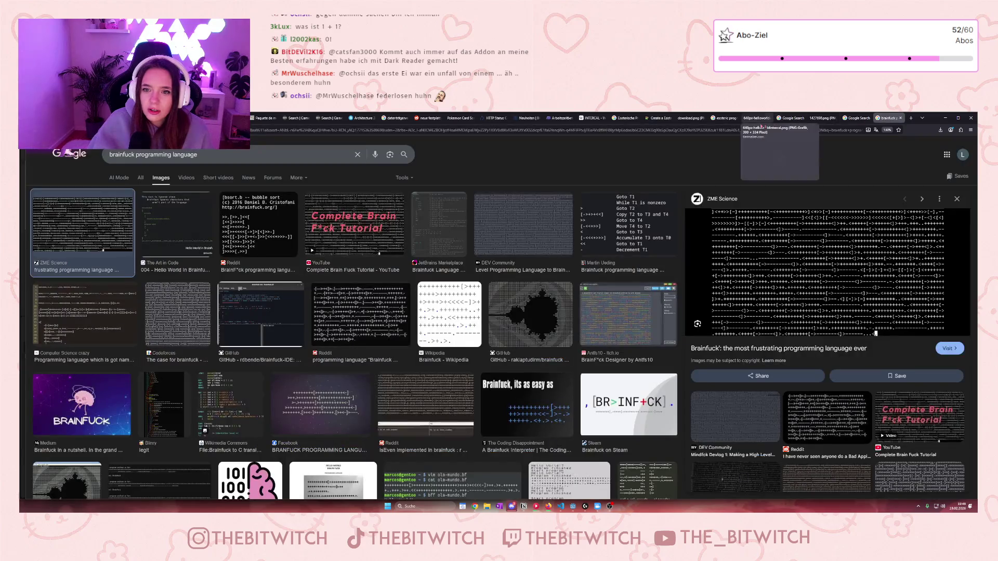
Search Google Images for 'lolcode', preview the Swizec Teller LOLCODE image, then return to the tier list.
key("ctrl+l")
type("lolcode")
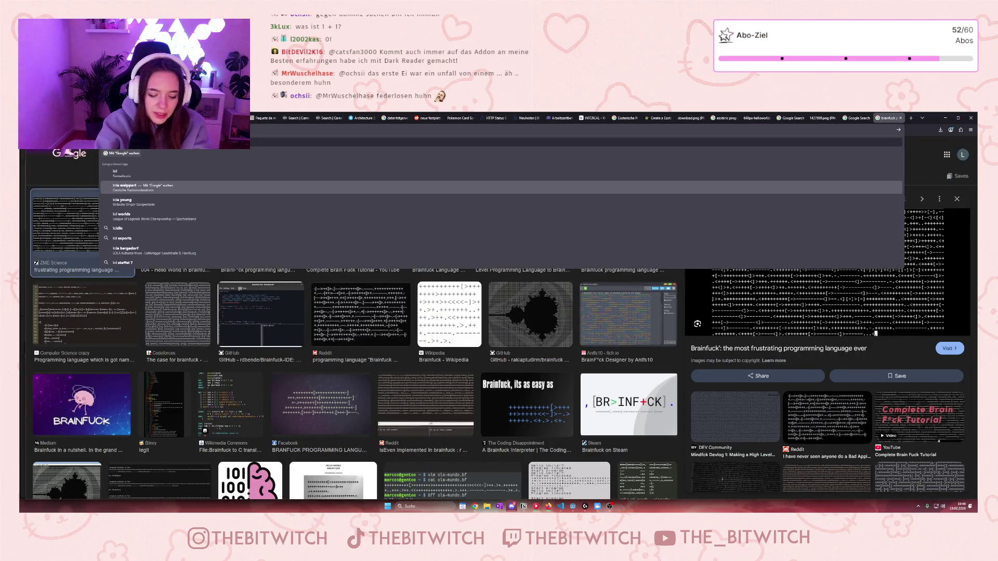
key("Return")
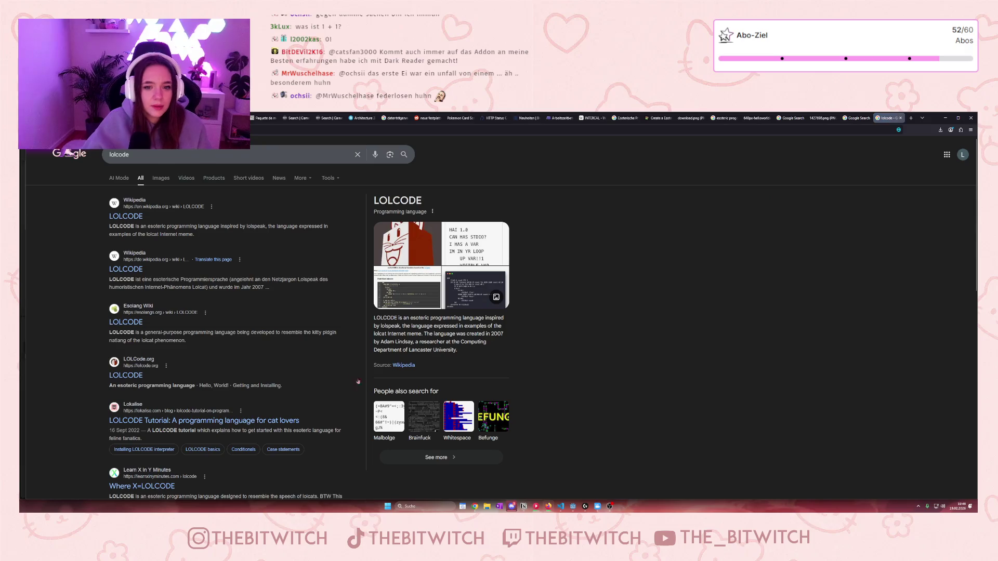
left_click(156, 178)
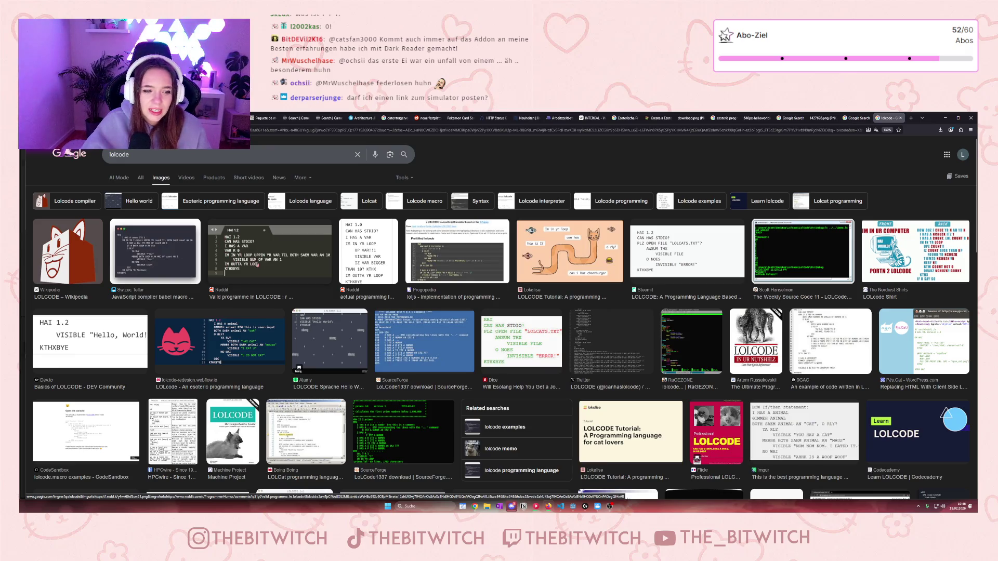
left_click(150, 271)
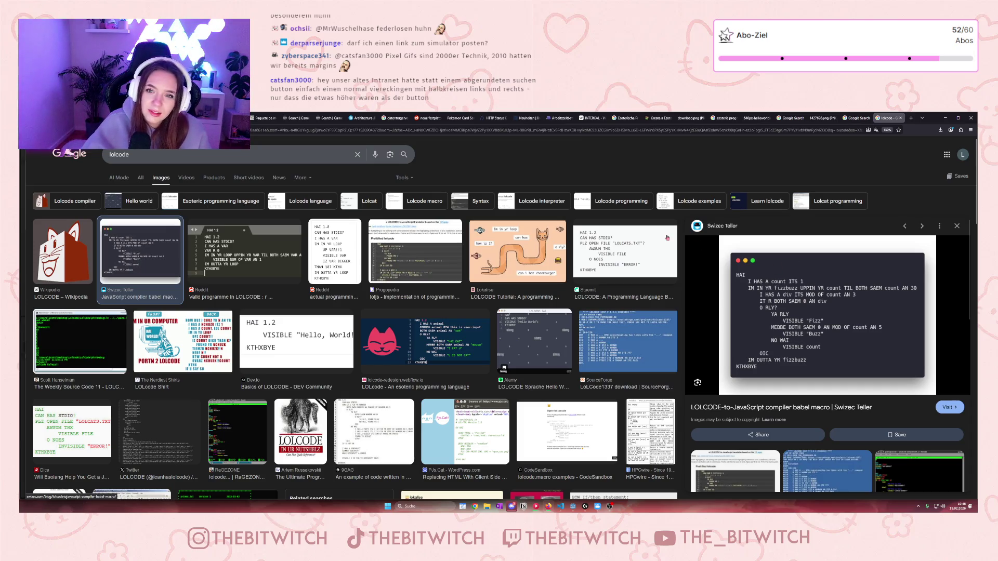
left_click(656, 118)
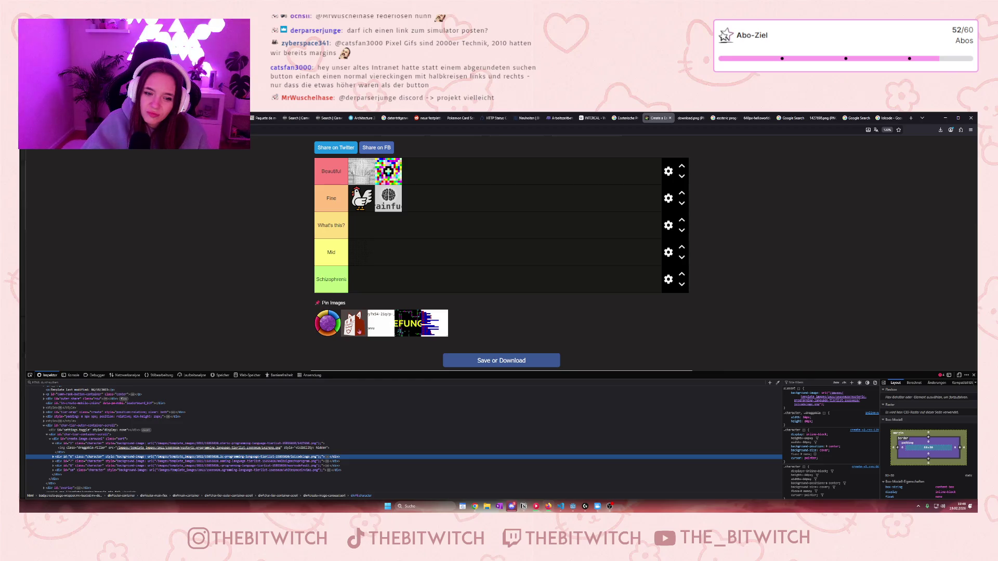
Place the cat image in the Mid tier and inspect its pin thumbnail element.
mouse_move(358, 330)
left_mouse_down()
mouse_move(384, 296)
mouse_move(381, 257)
left_mouse_up()
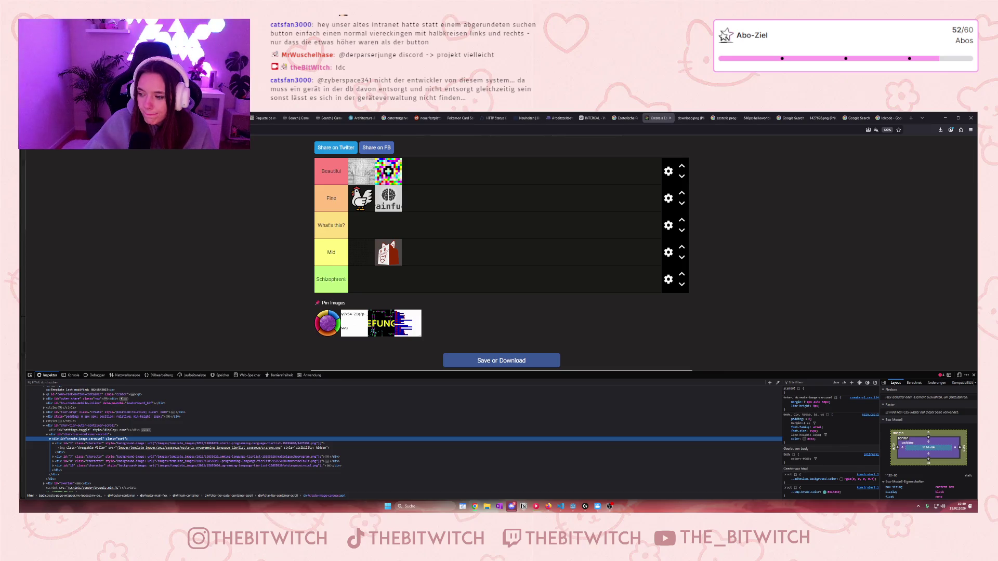
left_click(30, 375)
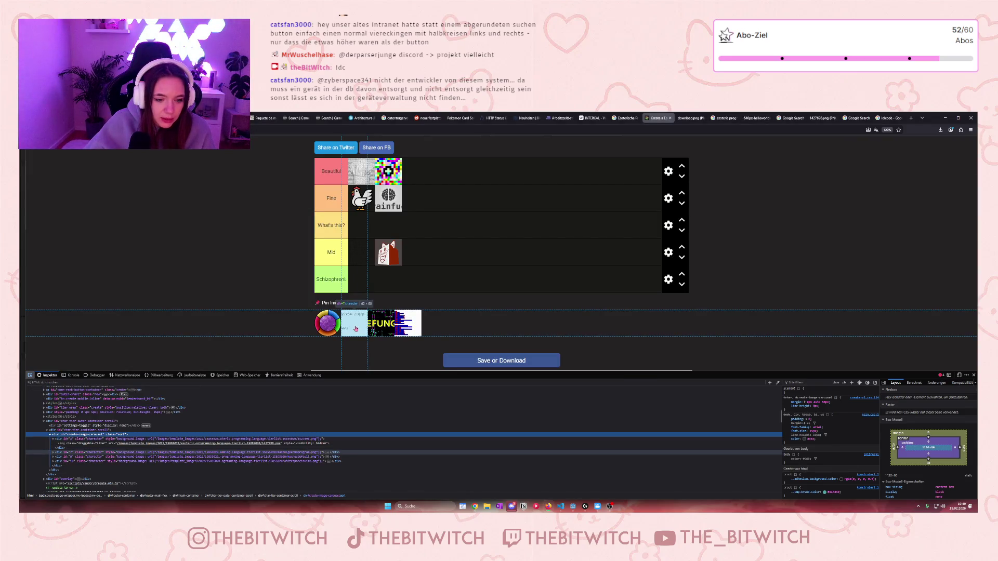
left_click(355, 328)
Run a Google search for 'malbolge' from the lolcode results tab.
left_click(890, 118)
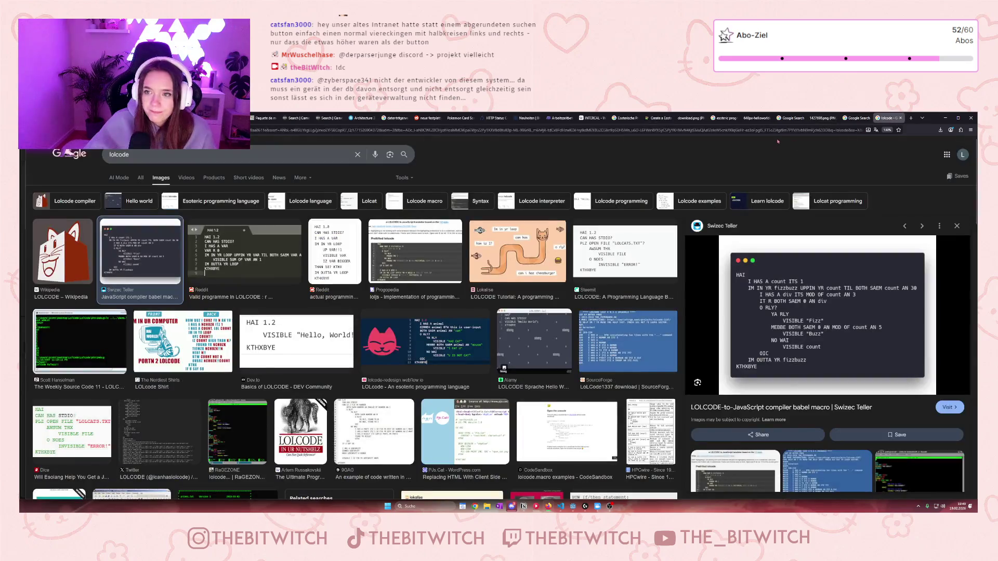
key("ctrl+l")
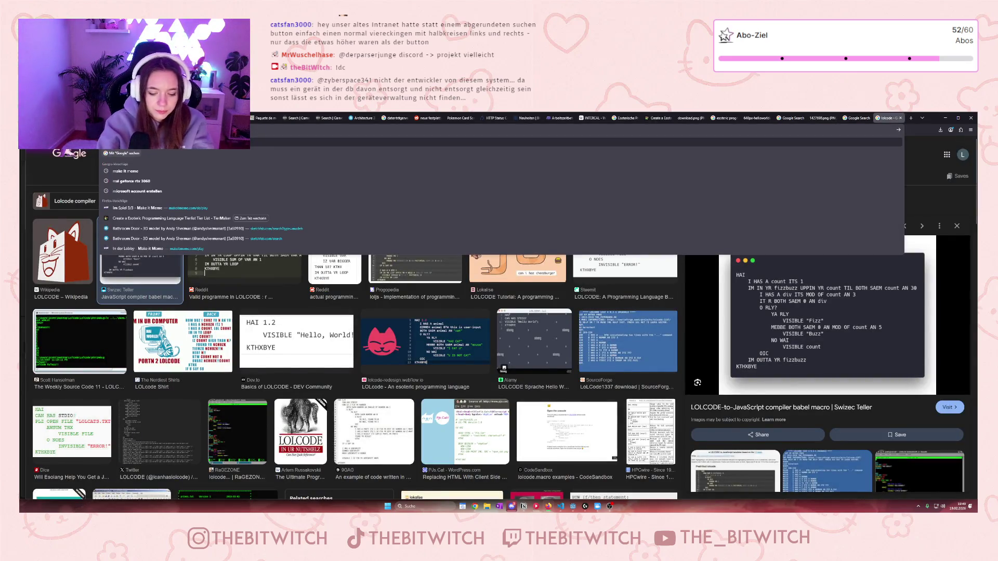
type("malbolge")
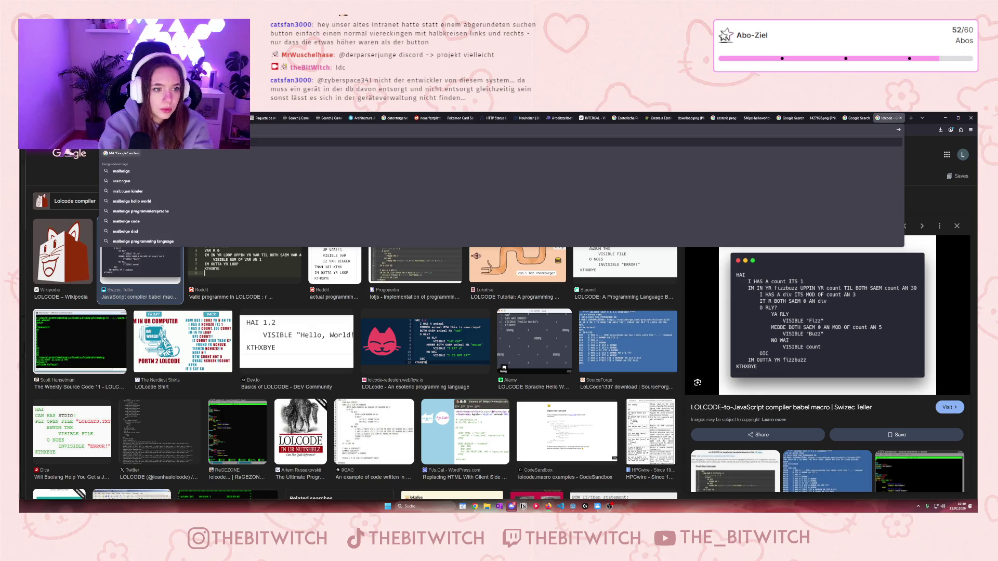
key("Return")
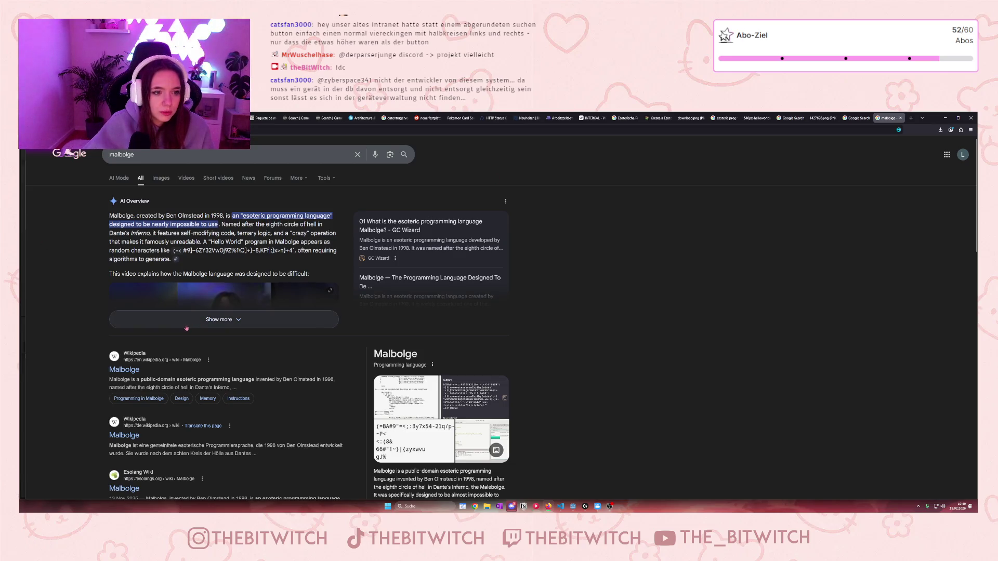
Preview the Malbolge 'Hello World' image in Google Images, then return to the tier list.
left_click(160, 177)
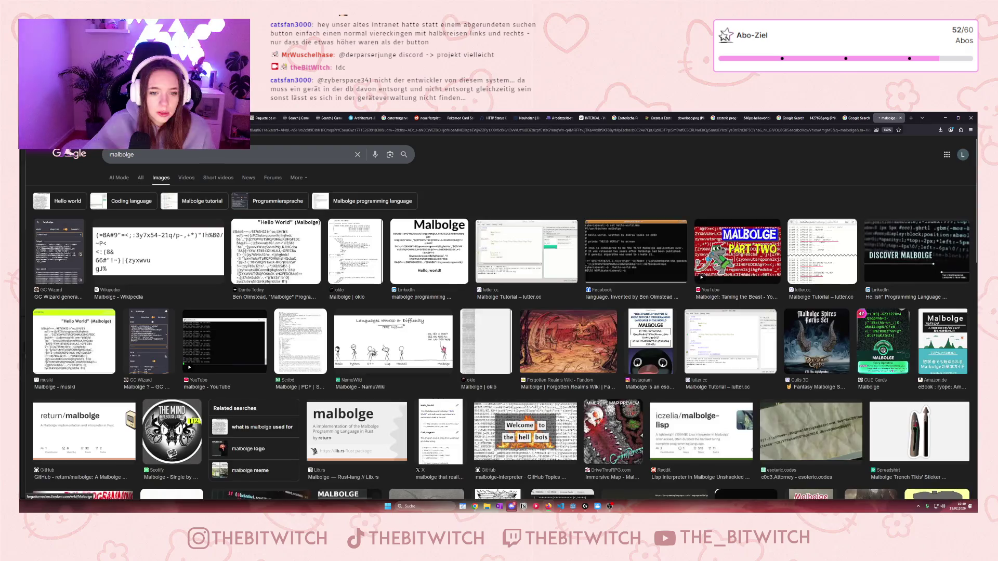
left_click(276, 252)
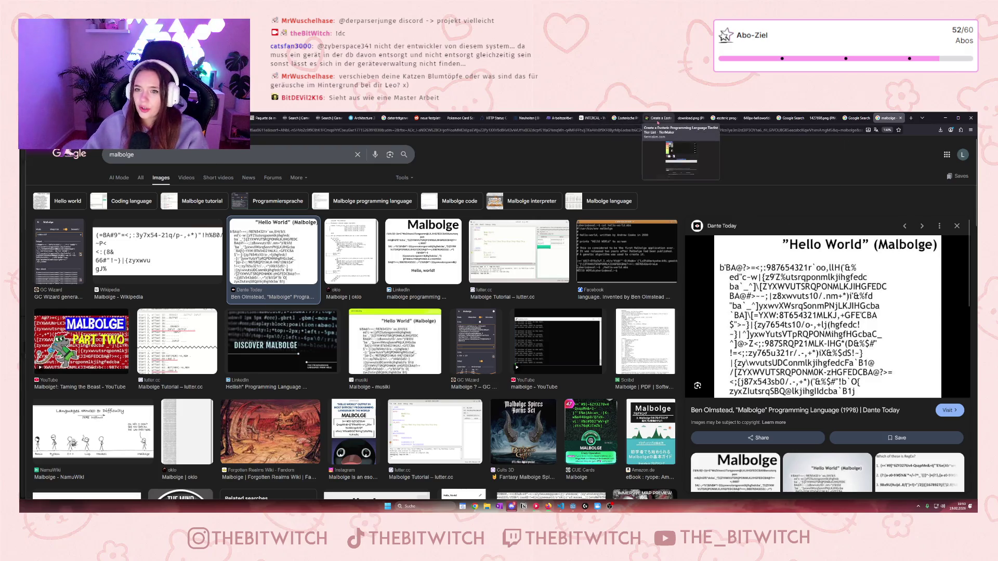
left_click(656, 118)
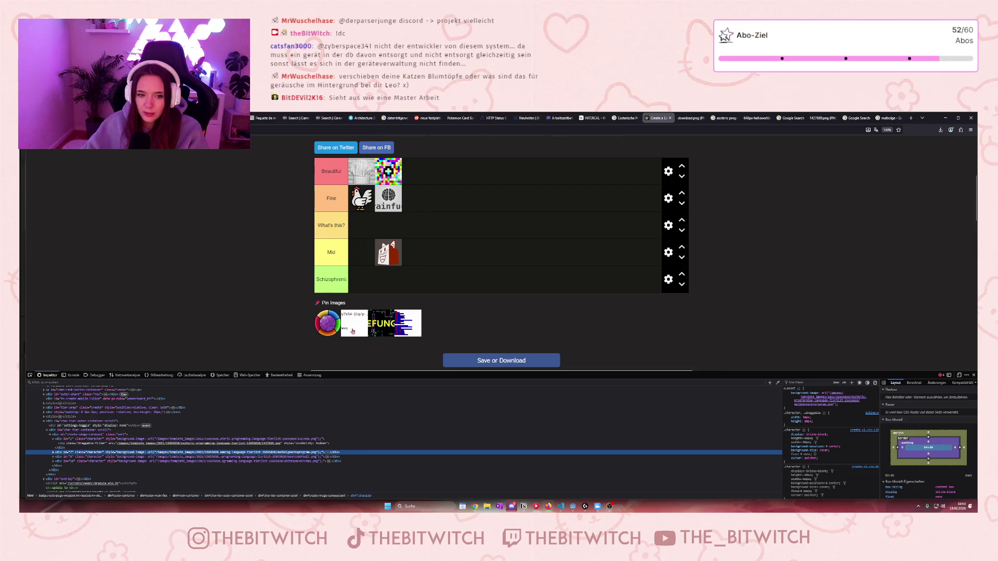
Put the white Malbolge code image into the Schizophrenic tier and turn on the element picker.
left_click_drag(354, 324, 361, 279)
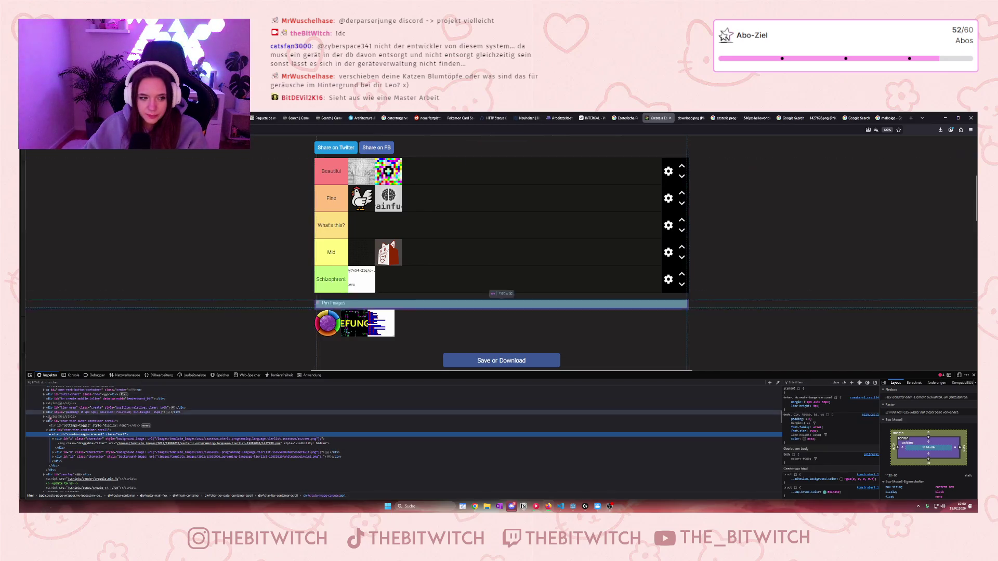
key("ctrl+shift+c")
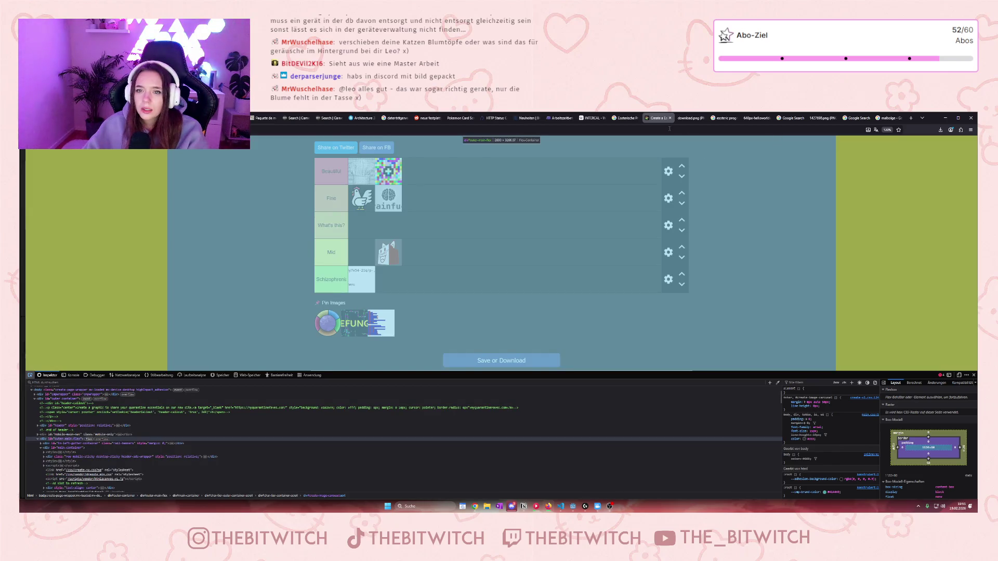
left_click(592, 118)
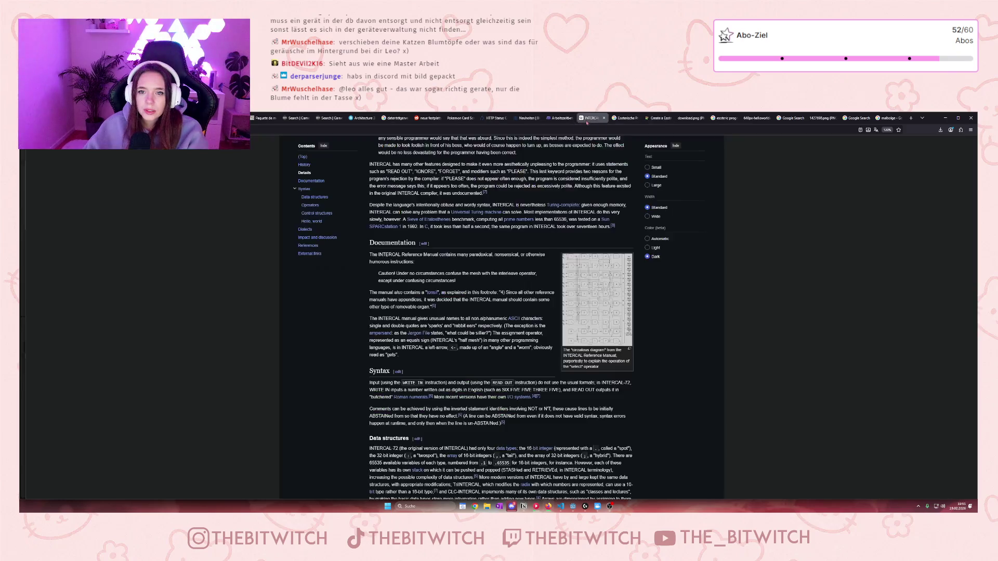
Go back twice to the list of esoteric programming languages and open the Befunge article.
key("alt+Left")
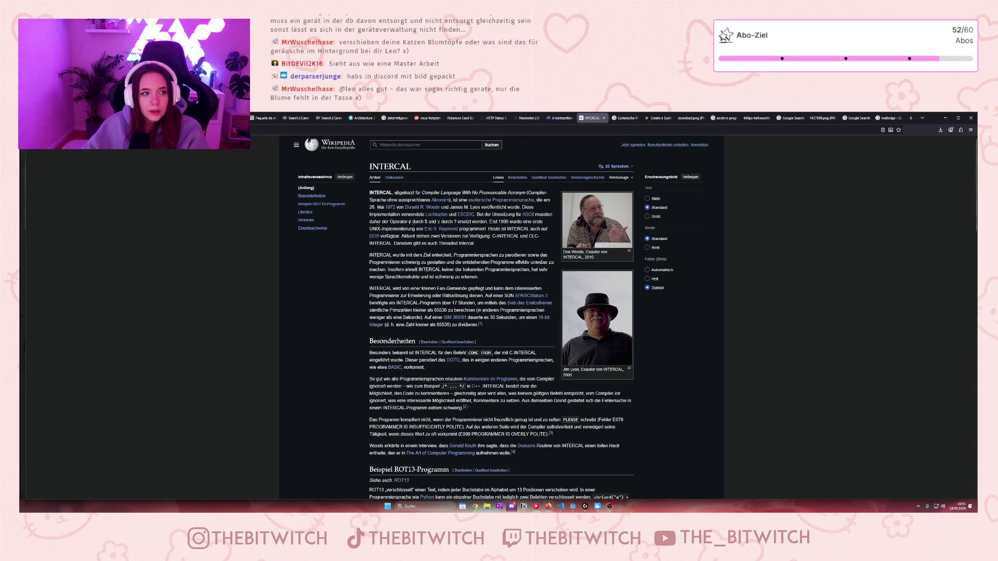
key("alt+Left")
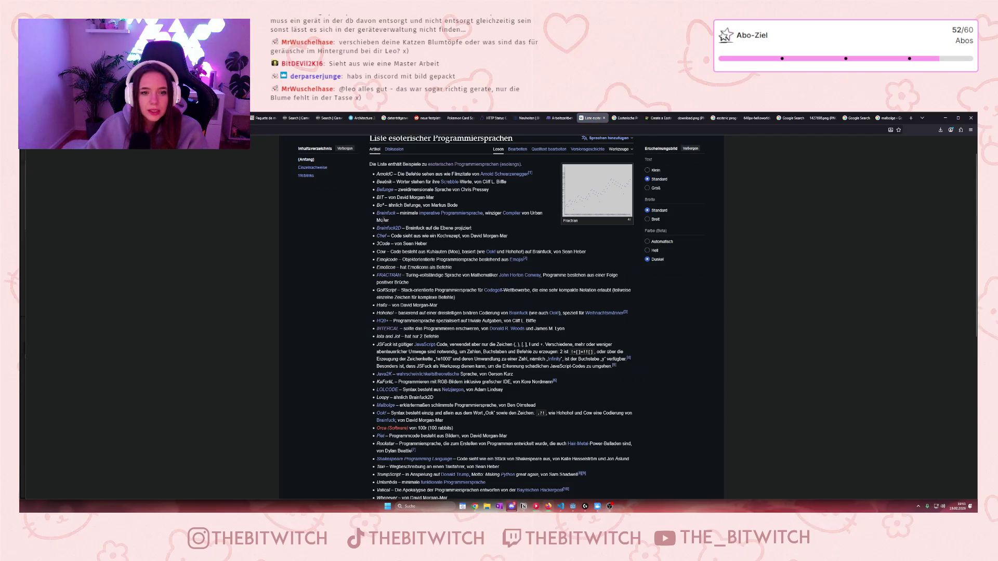
mouse_move(391, 192)
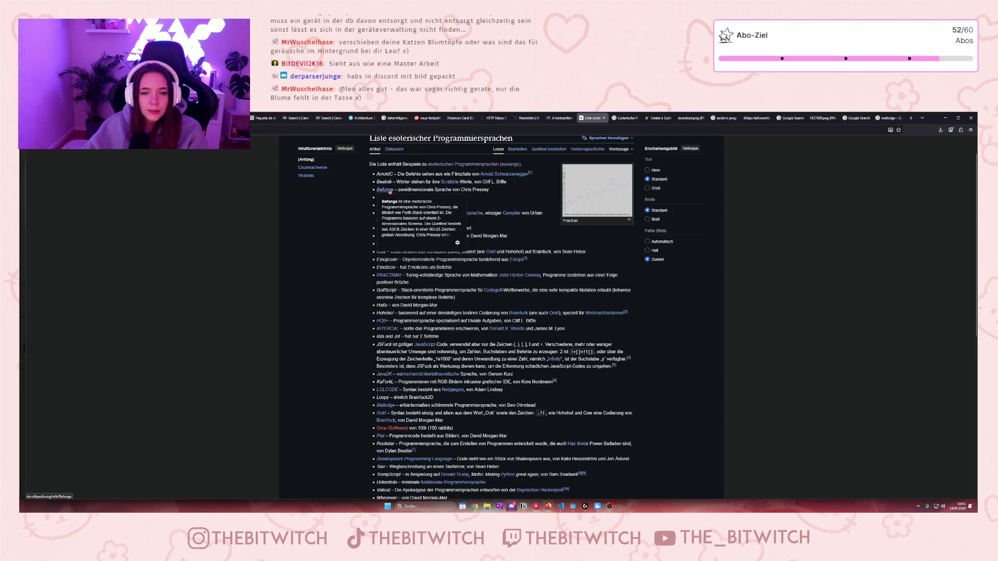
left_click(389, 191)
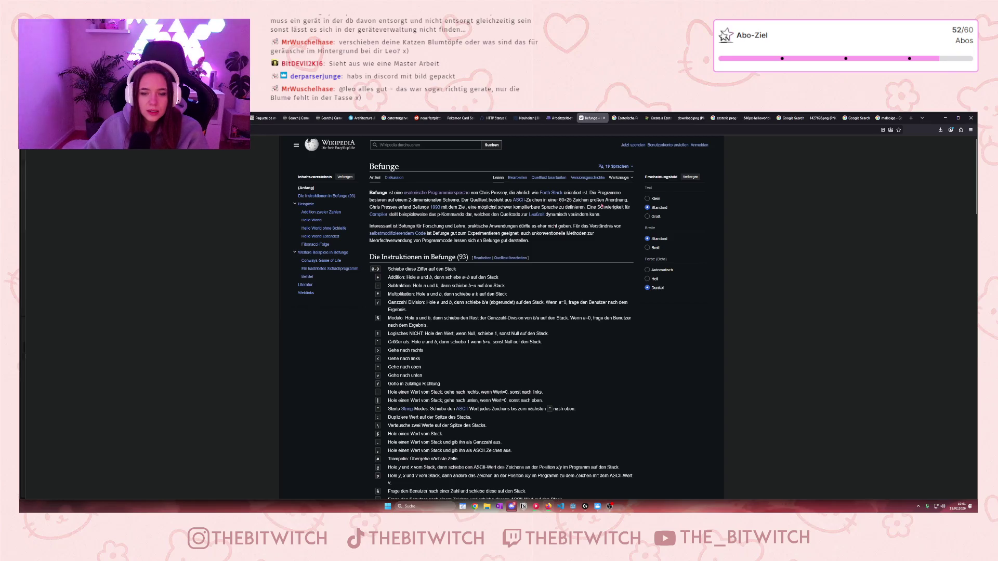
Scroll to the Befunge examples and select the Hello World Extended code.
scroll(483, 265, "down", 3)
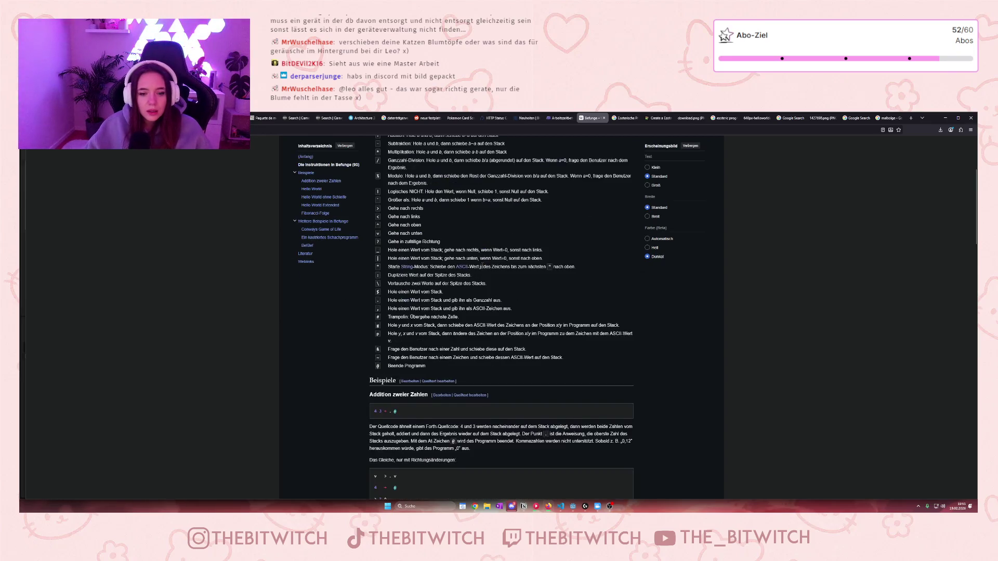
scroll(482, 265, "down", 4)
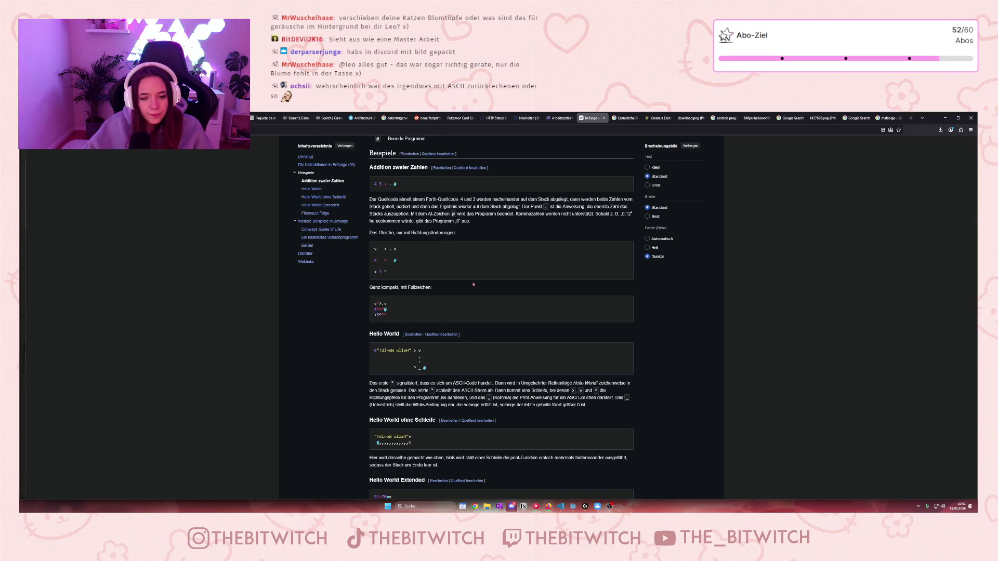
scroll(474, 285, "down", 3)
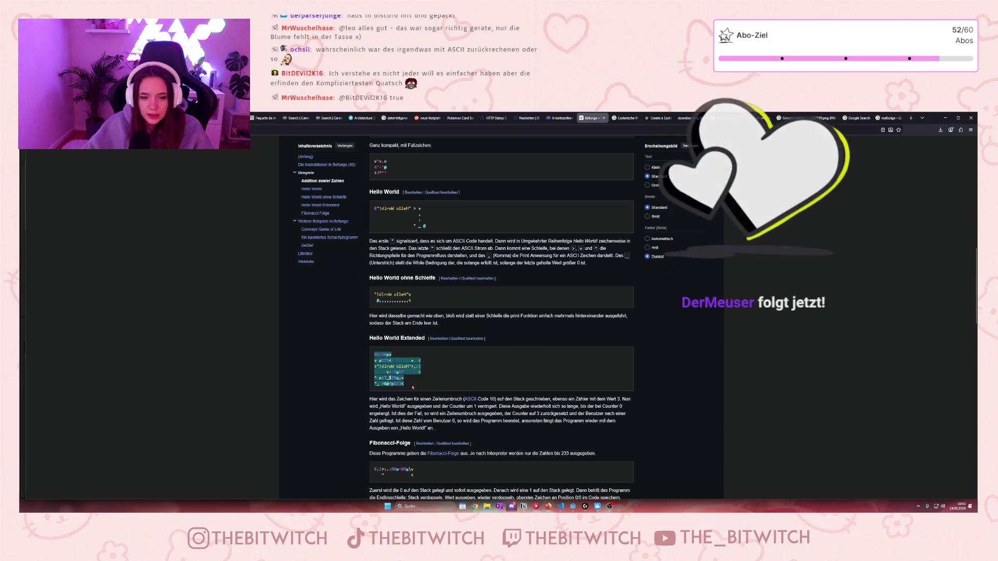
left_click_drag(374, 354, 414, 389)
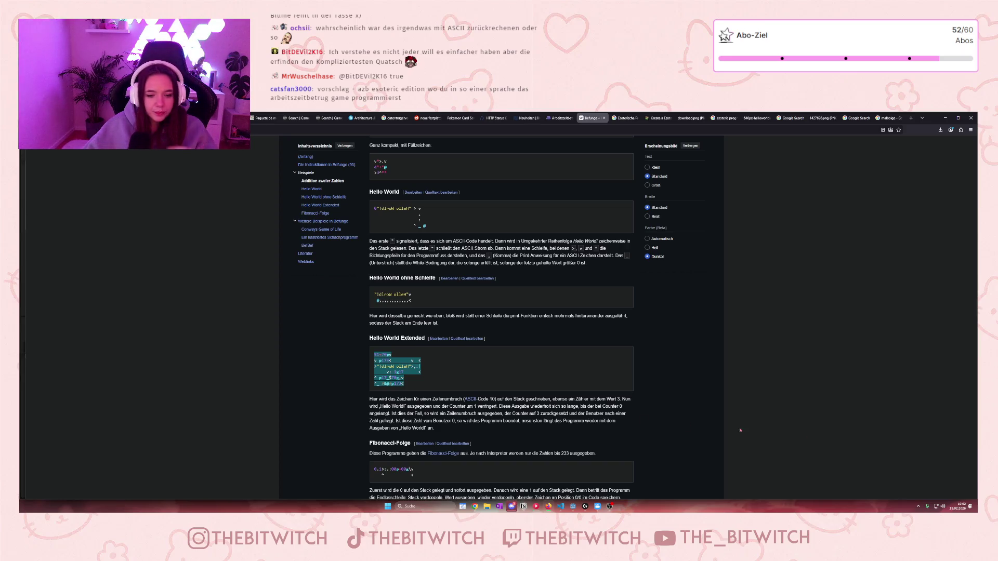
Select and inspect the Game of Life and Schachprogramm code blocks.
scroll(538, 374, "down", 5)
scroll(538, 373, "down", 3)
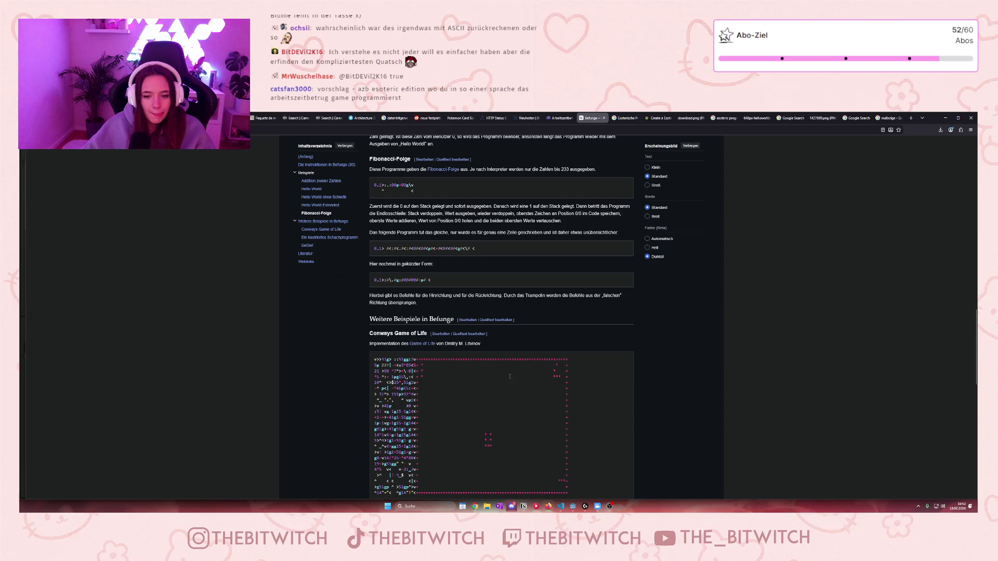
scroll(509, 381, "down", 3)
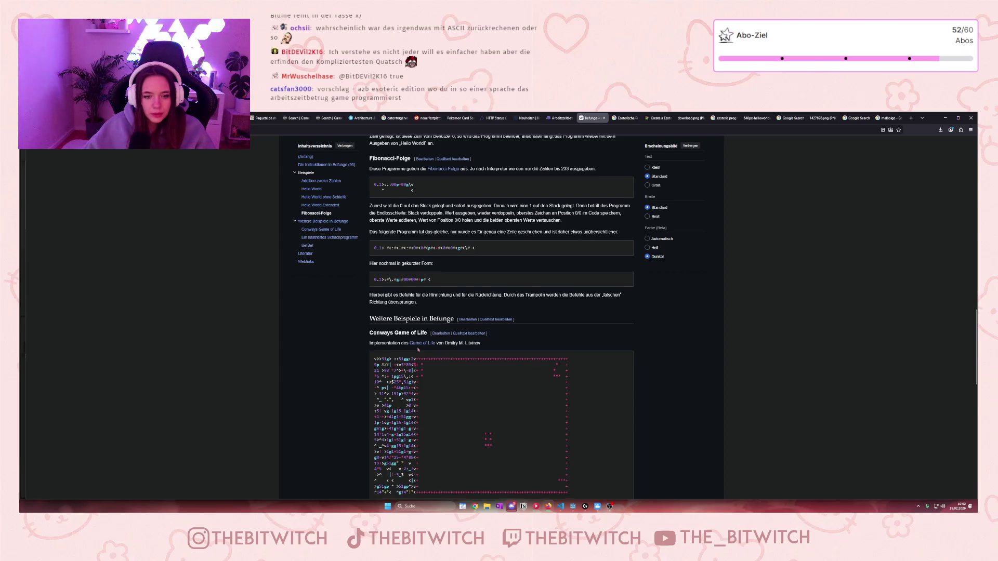
mouse_move(382, 245)
left_mouse_down()
mouse_move(405, 252)
mouse_move(434, 368)
left_mouse_up()
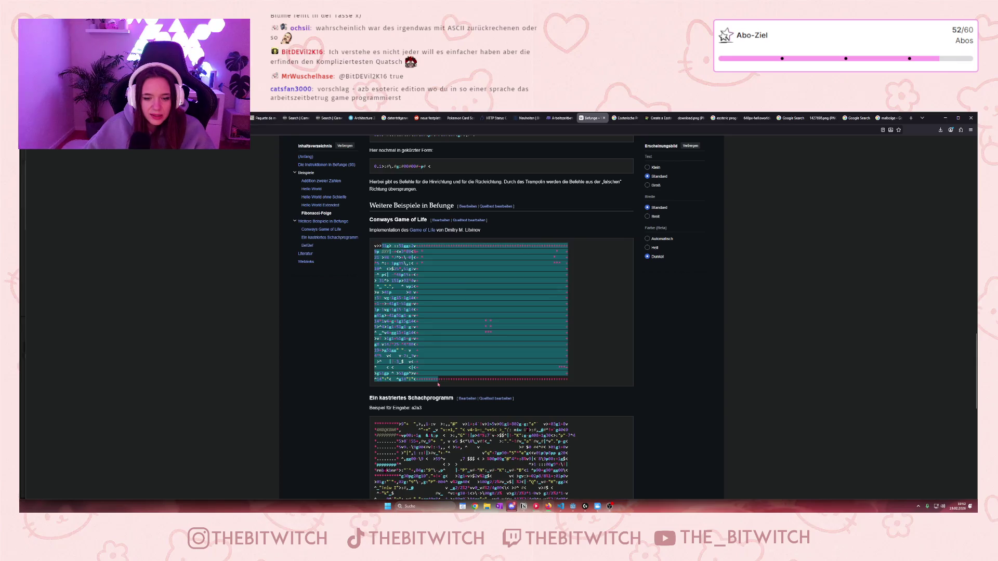
left_click(433, 368)
scroll(433, 368, "down", 3)
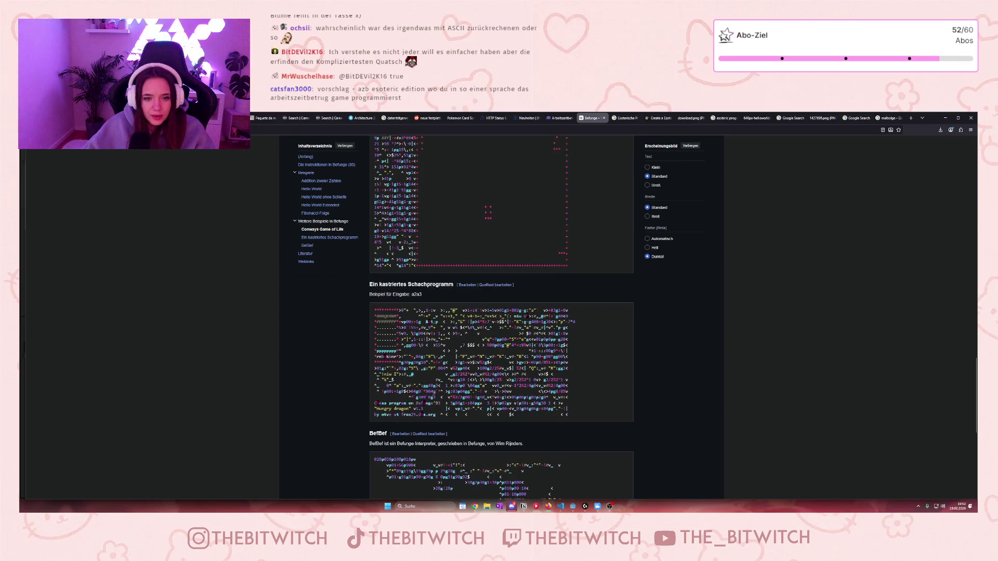
mouse_move(568, 416)
left_mouse_down()
mouse_move(372, 384)
mouse_move(370, 315)
left_mouse_up()
left_click(372, 315)
Select parts of the BefBef code, then switch back to the tier list page.
scroll(501, 319, "down", 3)
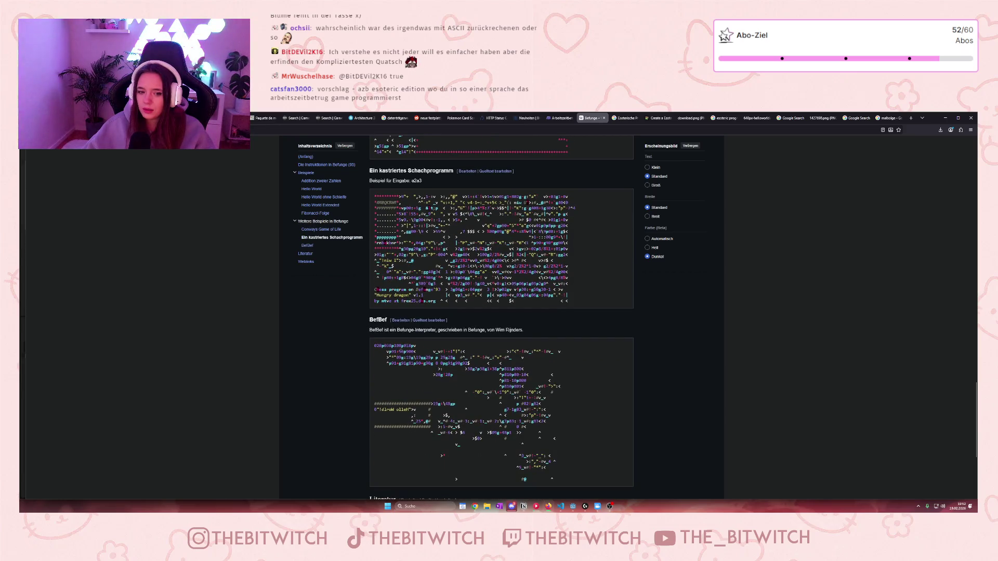
left_click_drag(389, 410, 523, 427)
left_click(523, 427)
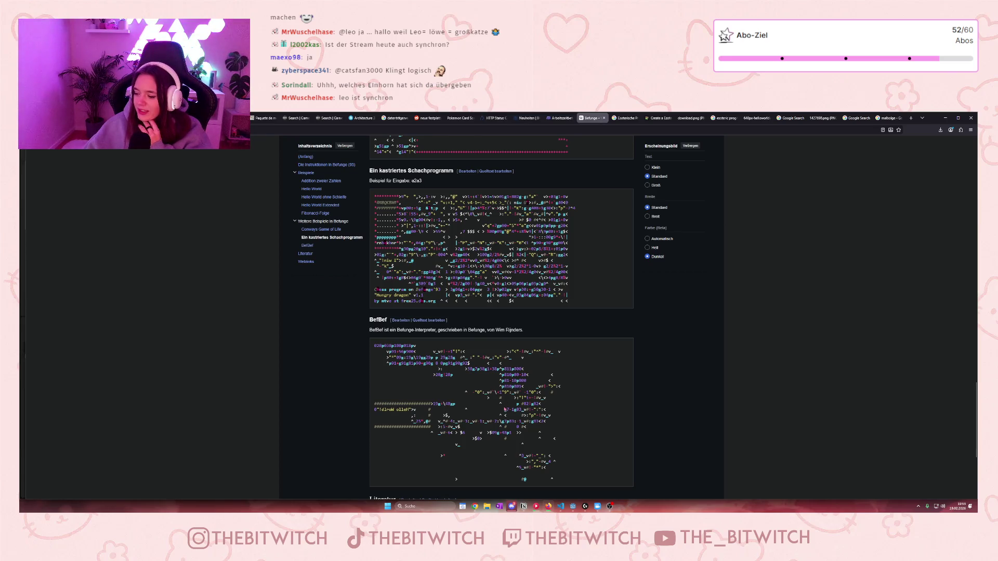
scroll(505, 410, "down", 1)
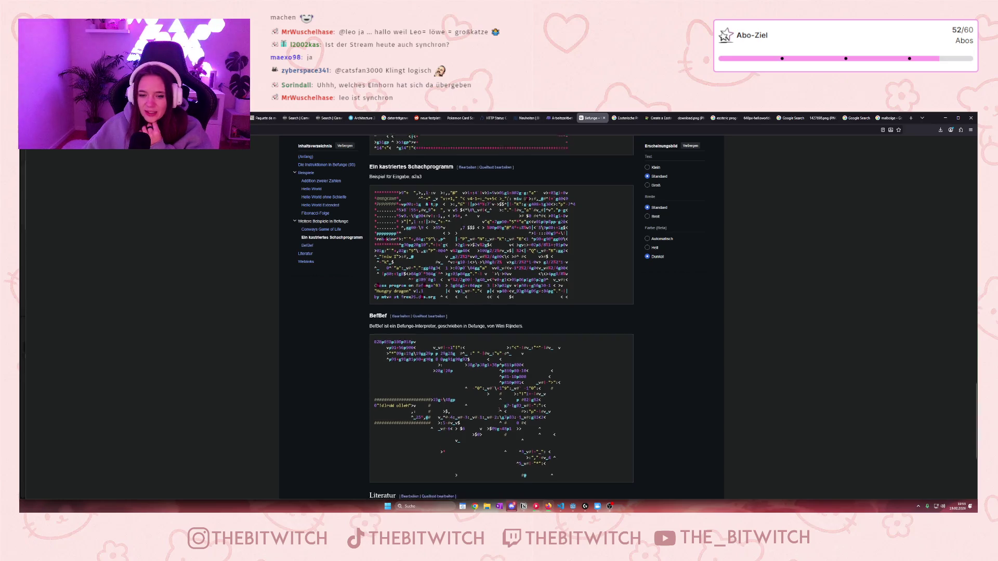
left_click_drag(384, 329, 554, 434)
left_click(554, 434)
scroll(543, 417, "down", 1)
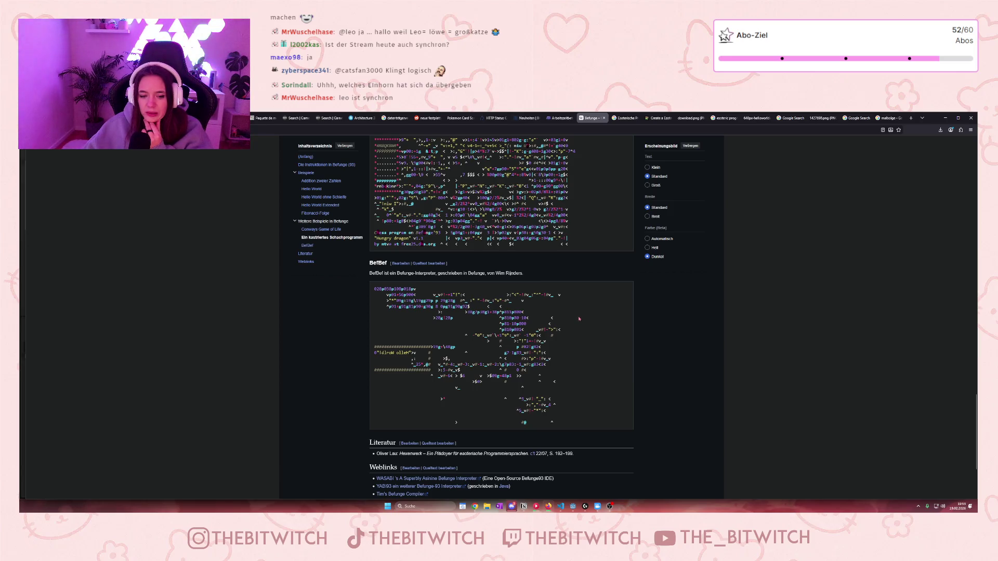
left_click(658, 118)
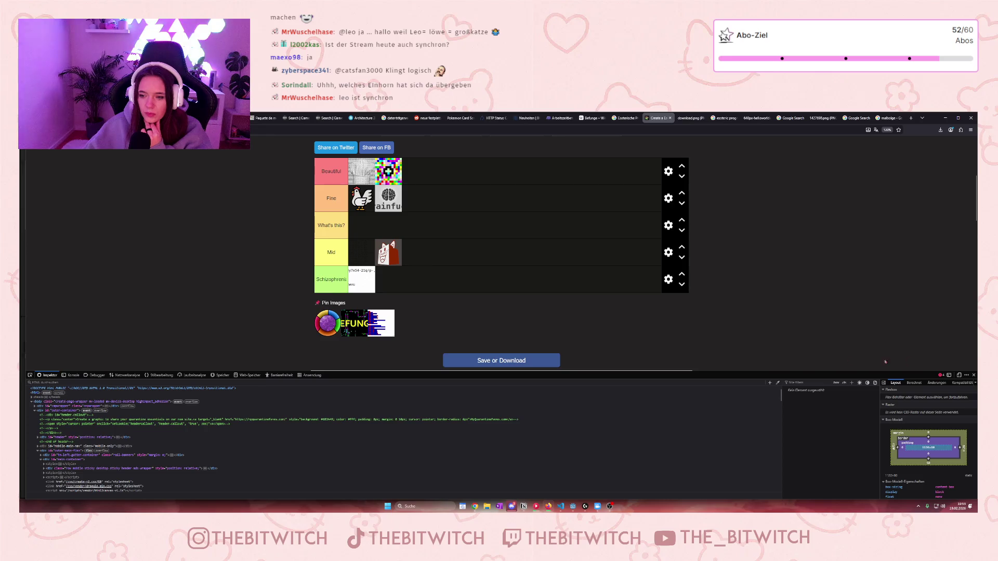
Place the Befunge image in the Schizophrenic tier and inspect the remaining pinned code image.
left_click_drag(352, 324, 390, 280)
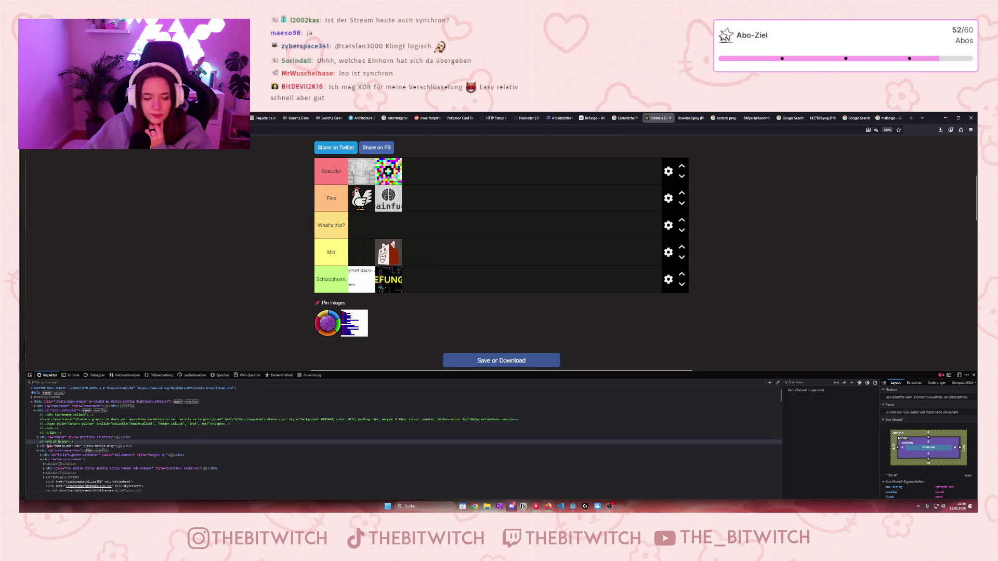
left_click(30, 375)
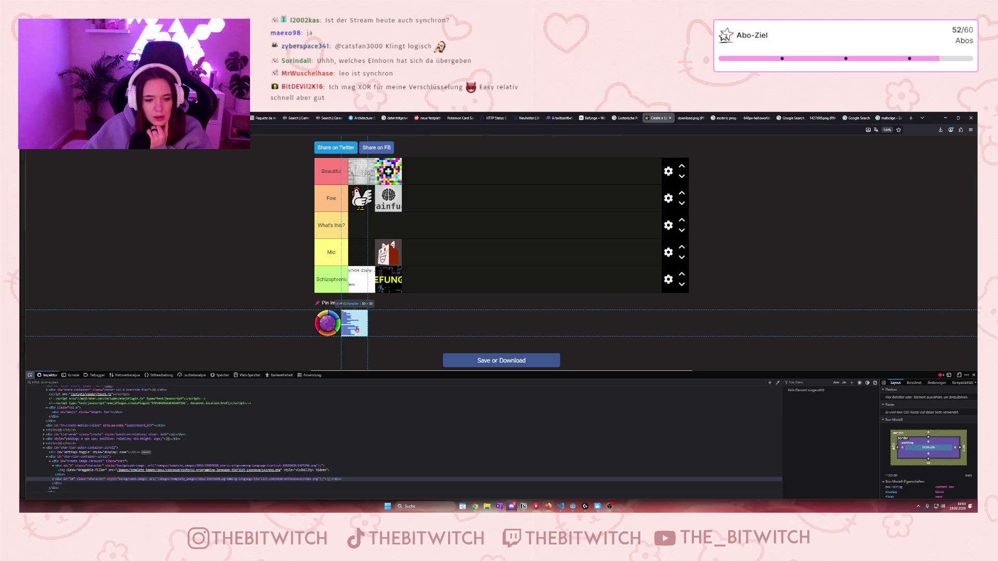
left_click(357, 330)
Open the remaining pinned image in a new tab and view it.
right_click(355, 328)
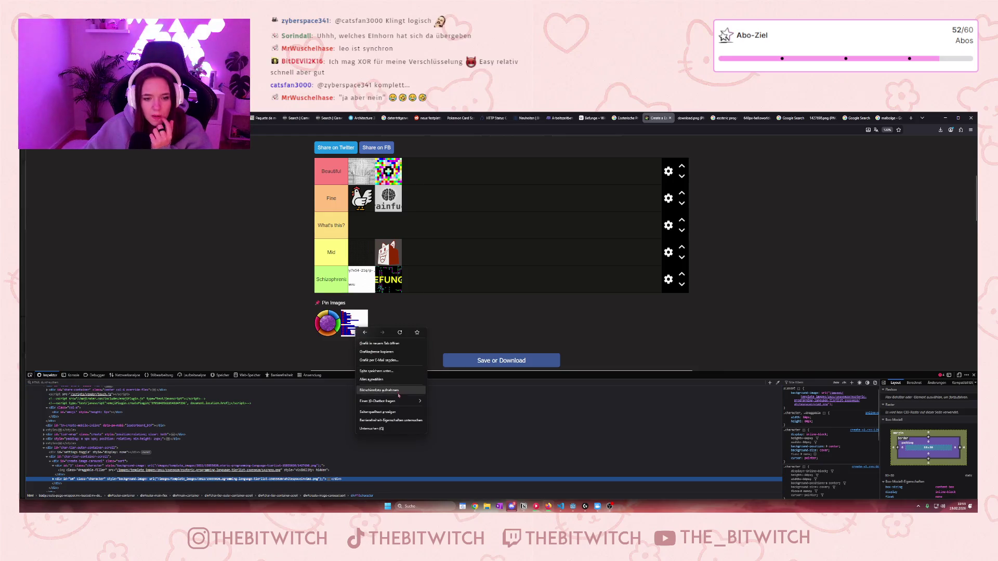
left_click(393, 344)
left_click(667, 119)
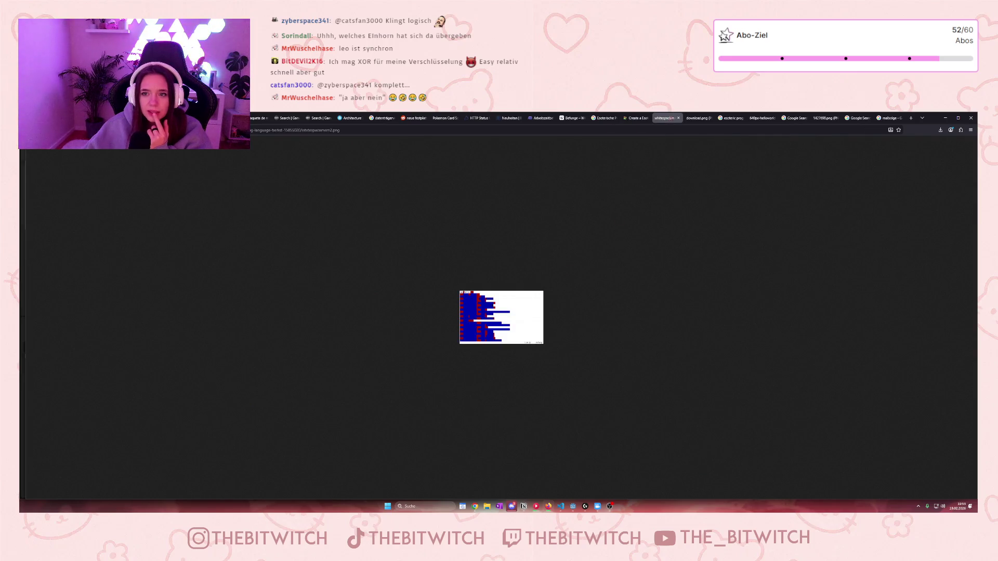
Reverse-search the opened code image with Google Lens from its context menu.
right_click(500, 315)
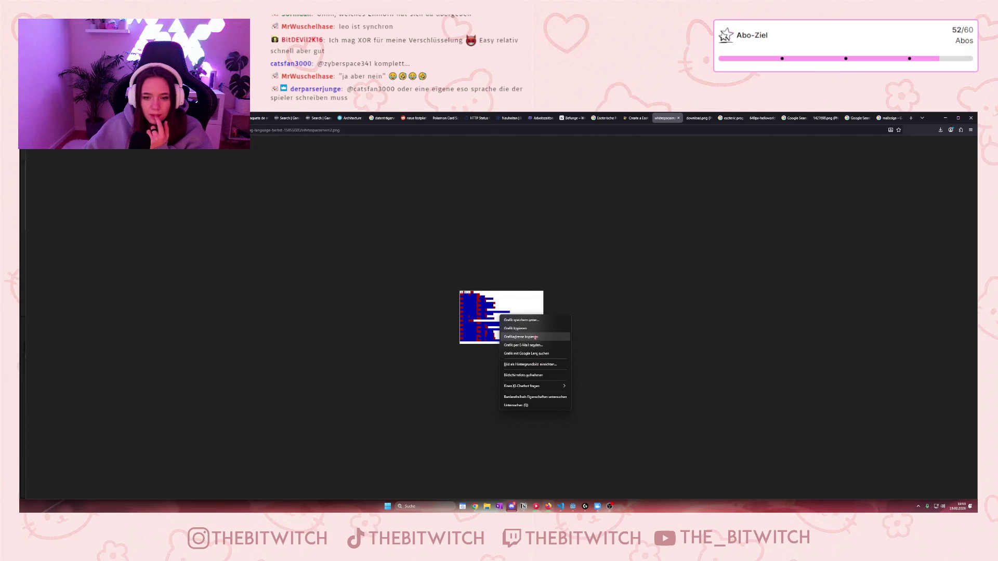
left_click(528, 353)
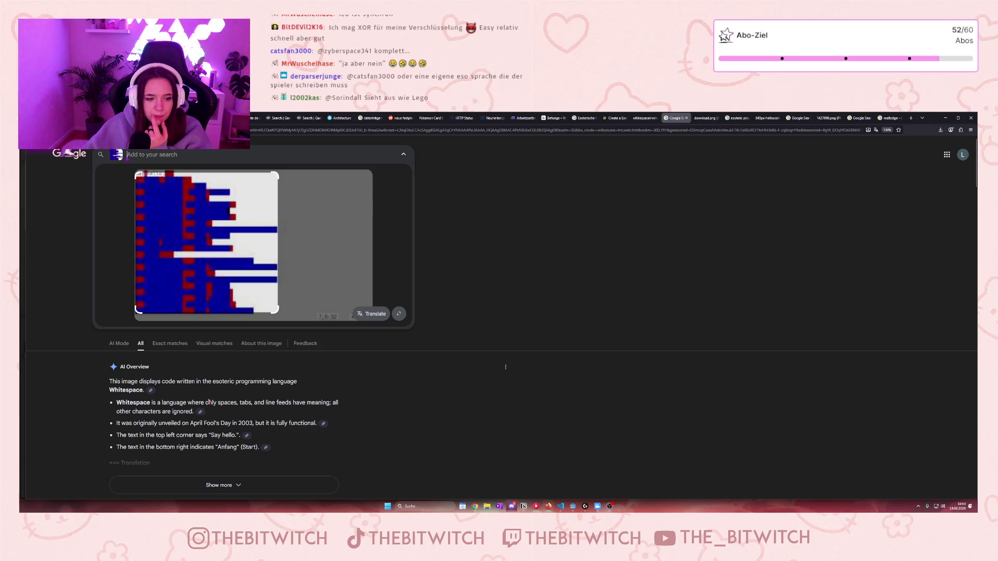
Open the Reddit visual match 'TIL of a programming language called Whitespace' from the Lens results.
scroll(212, 402, "down", 4)
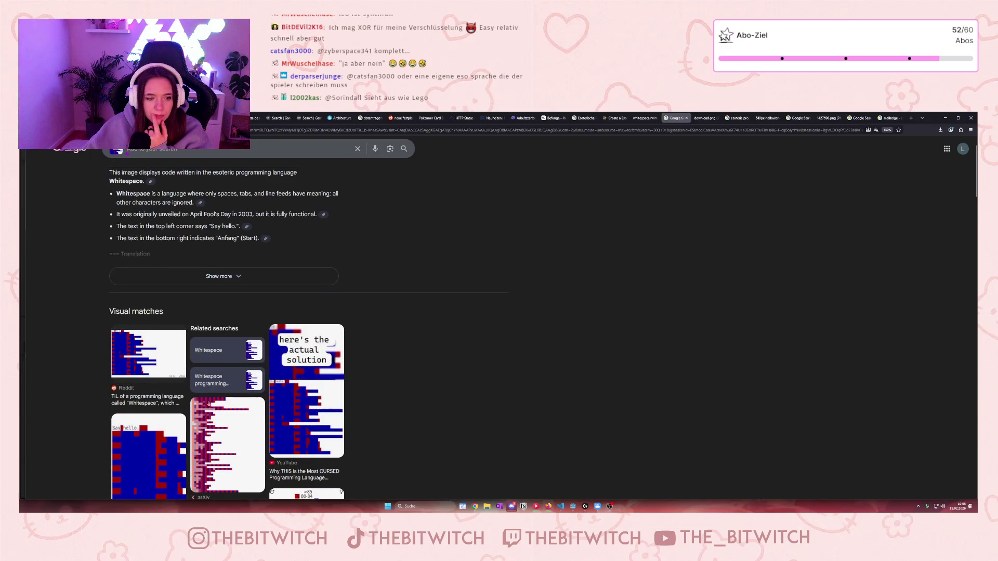
scroll(201, 348, "up", 1)
scroll(201, 348, "down", 10)
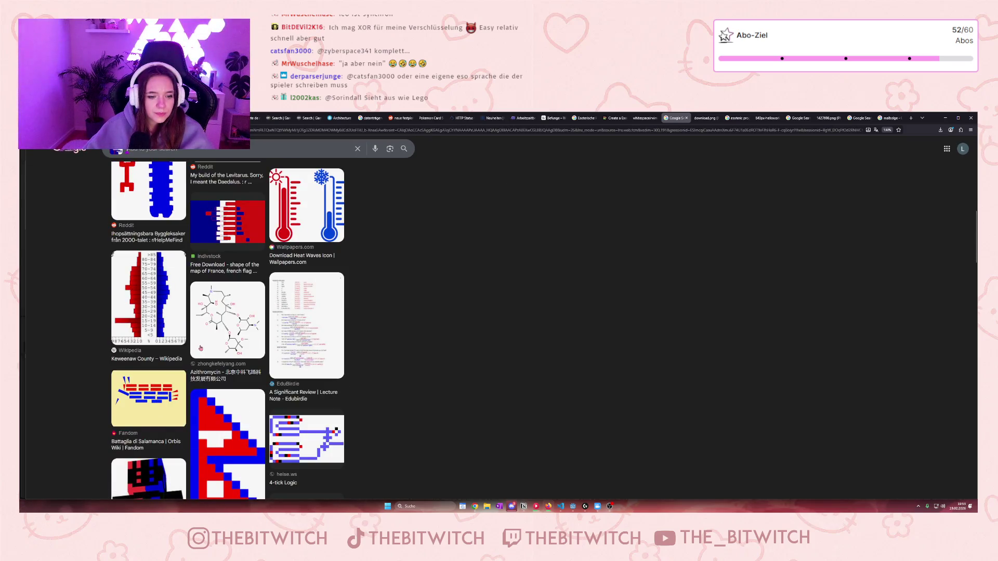
scroll(201, 348, "up", 15)
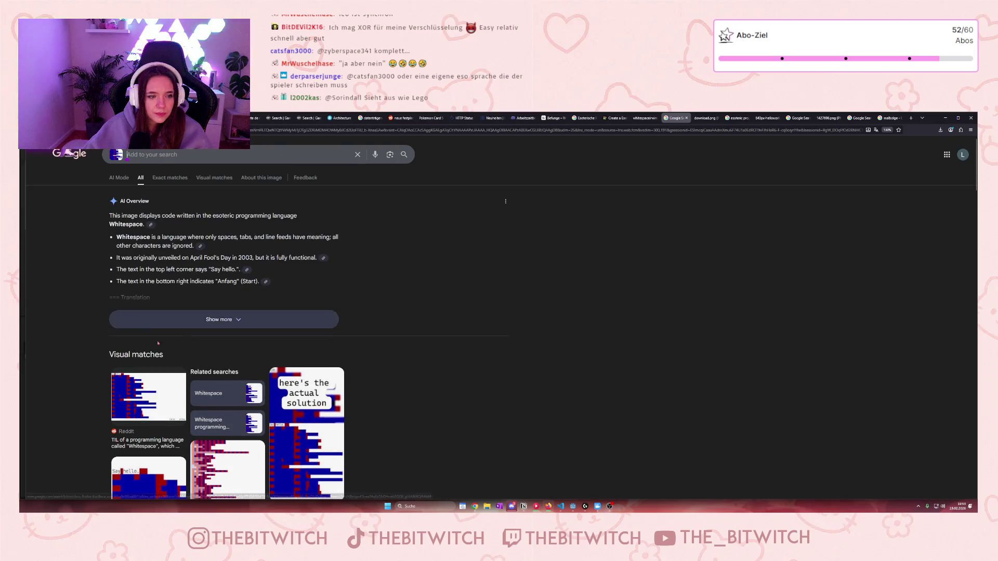
left_click(151, 444)
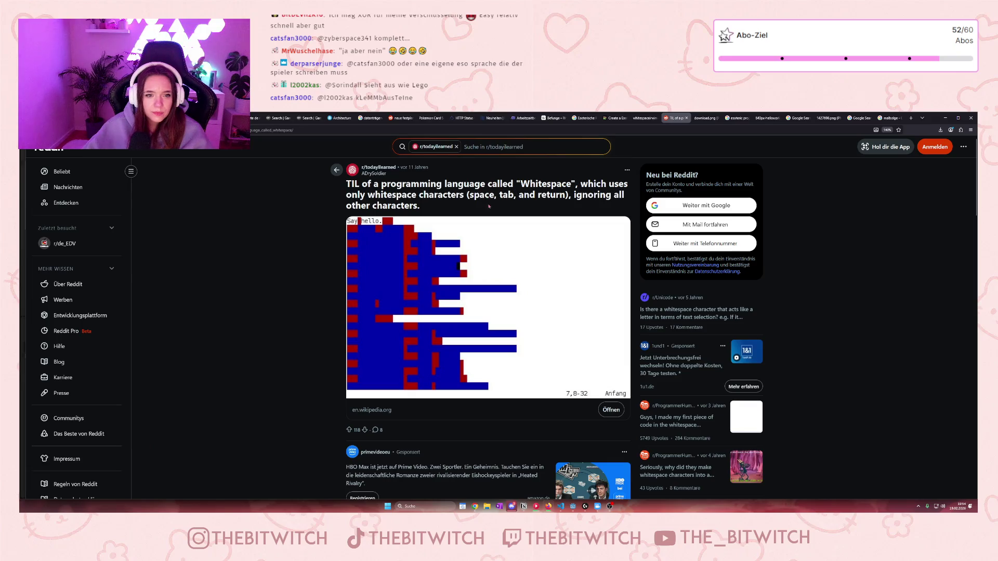
Skim the Reddit comments, go back to the image results, and switch to the 'Liste esoterischer Programmiersprachen' tab.
scroll(441, 230, "down", 5)
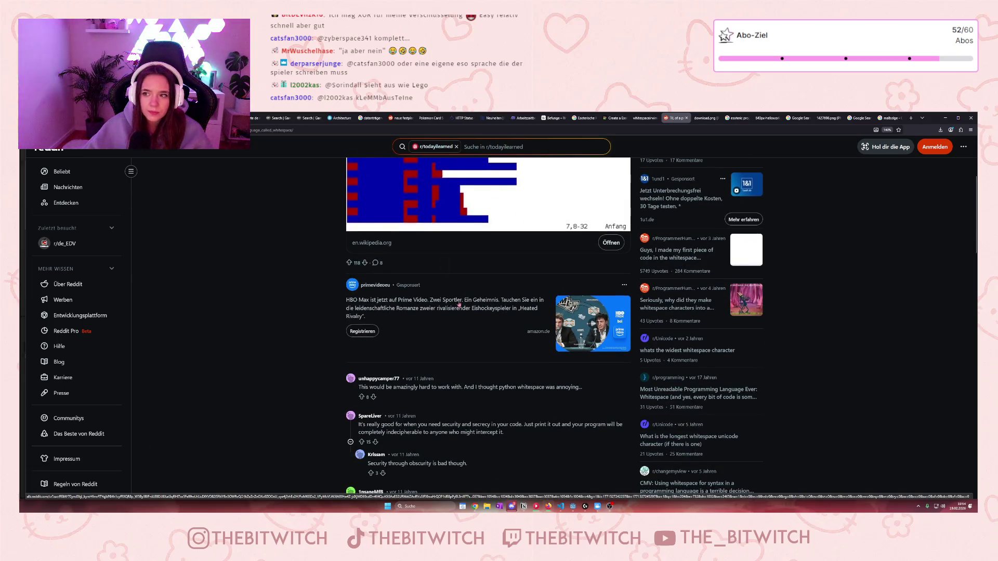
scroll(447, 298, "down", 3)
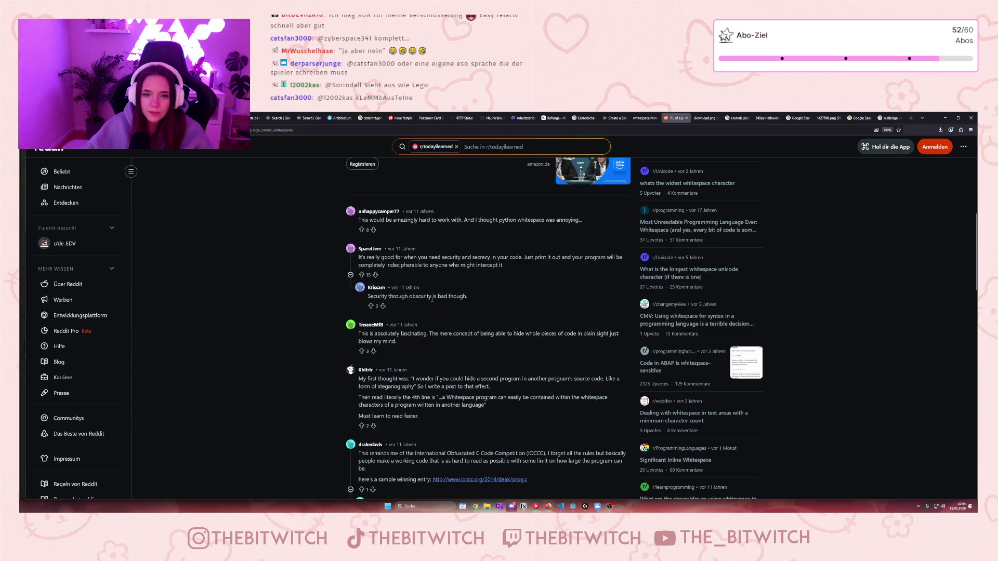
scroll(432, 299, "up", 8)
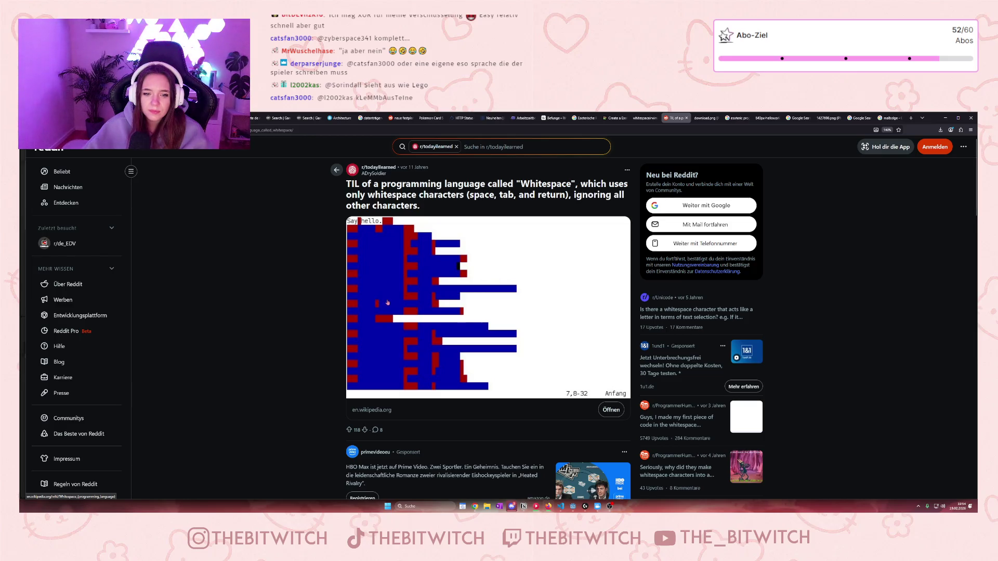
scroll(359, 283, "down", 15)
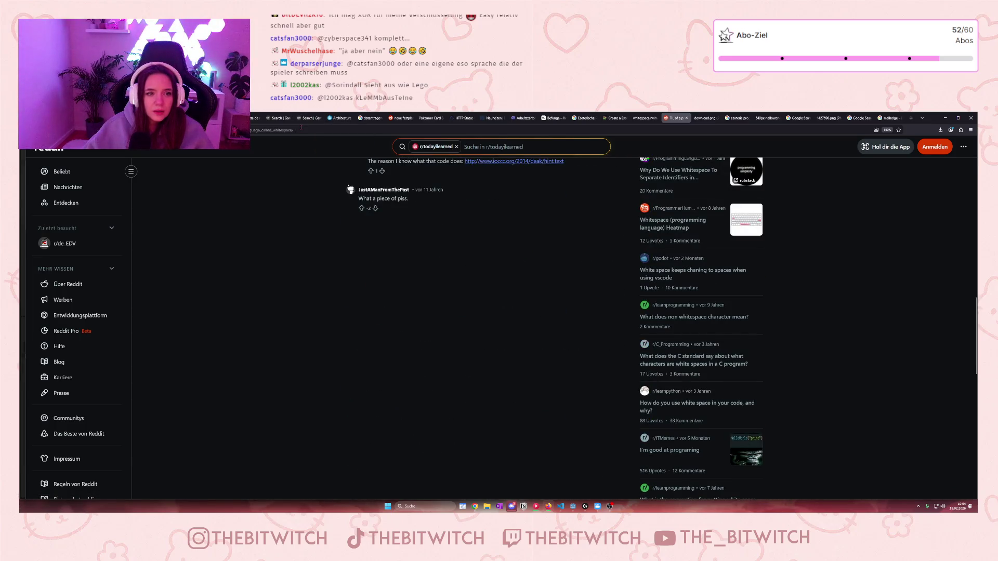
key("alt+Left")
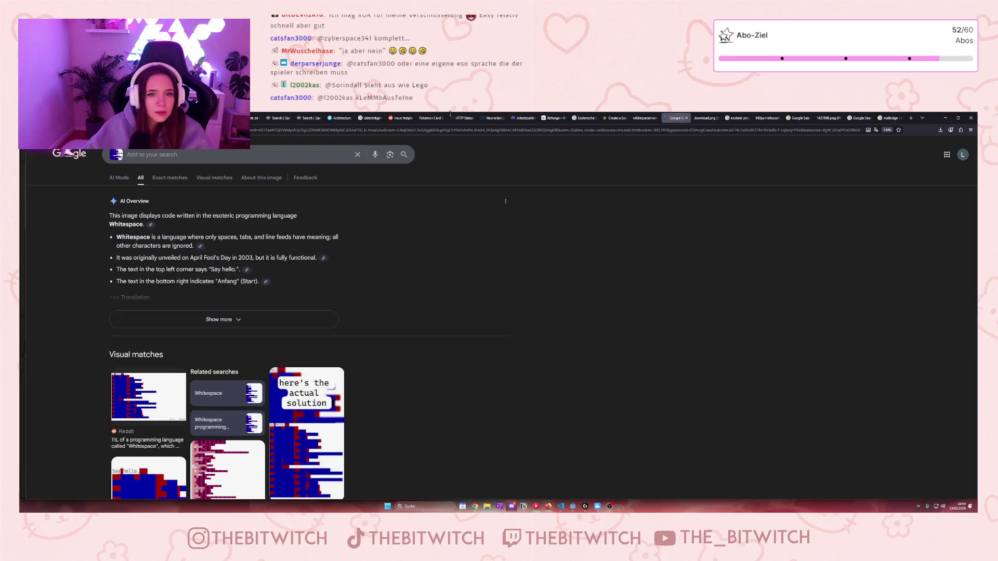
left_click(553, 123)
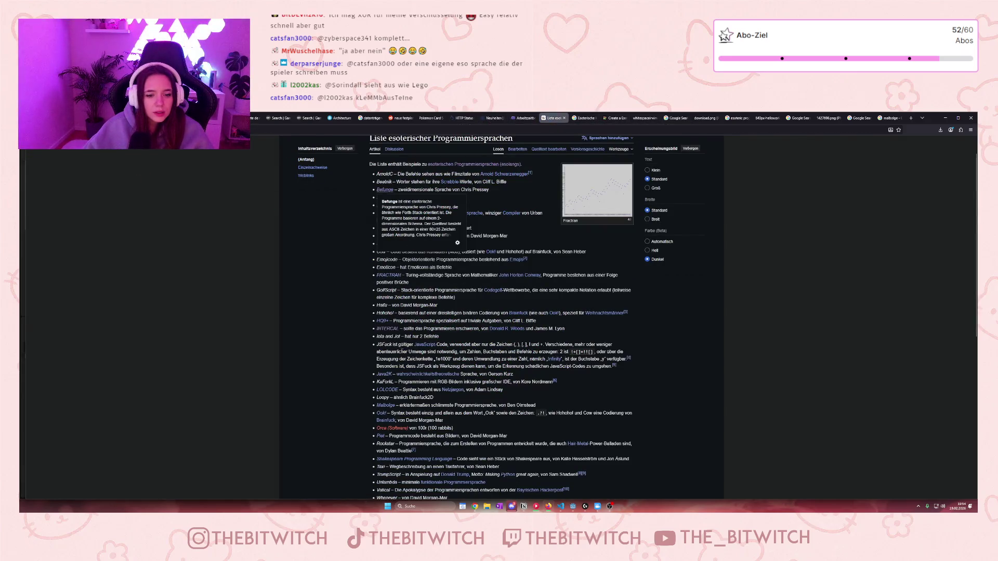
Open the Whitespace article from the Wikipedia list and scroll through it.
scroll(374, 366, "down", 5)
left_click(381, 372)
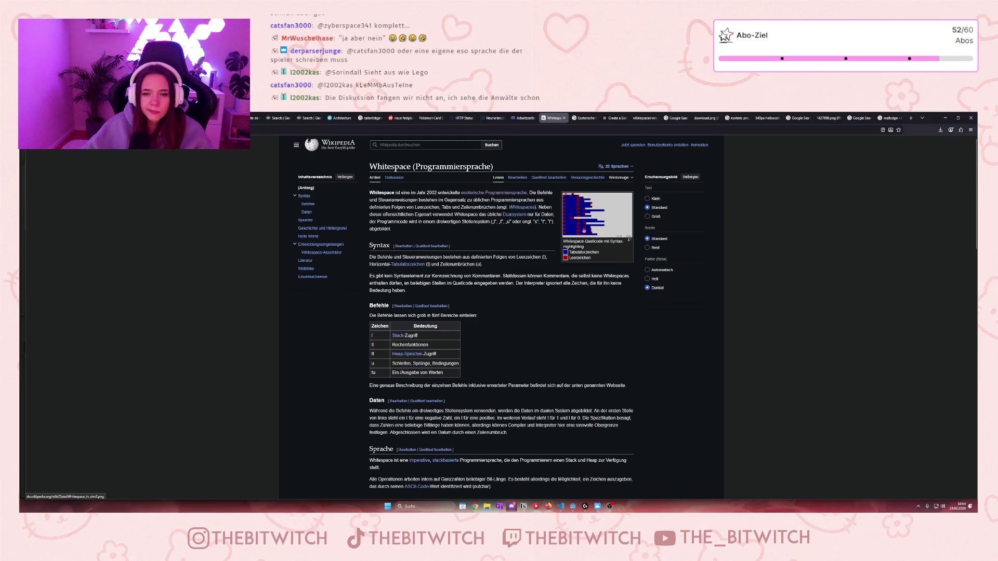
scroll(527, 278, "down", 2)
scroll(546, 269, "up", 2)
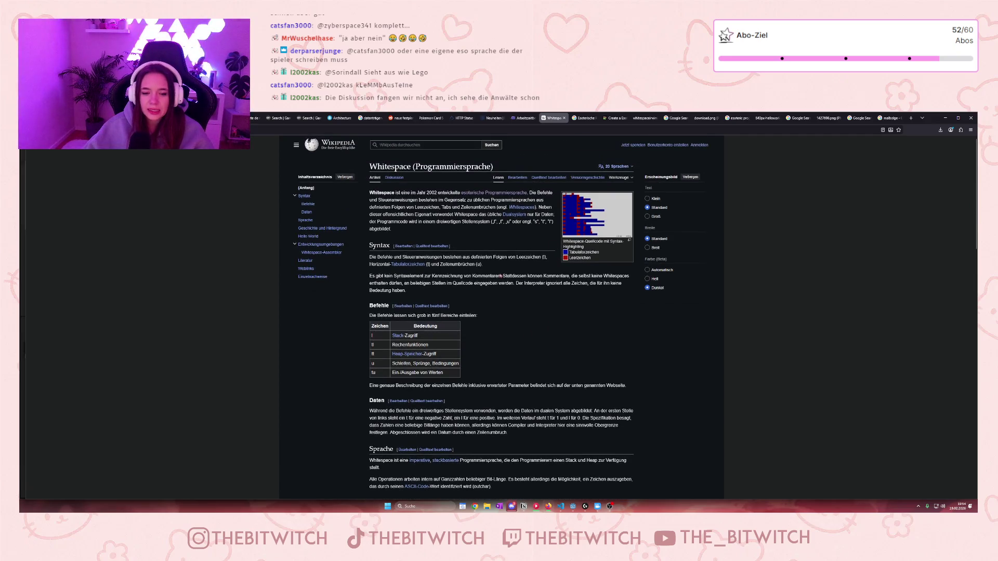
scroll(474, 301, "down", 5)
scroll(474, 301, "down", 3)
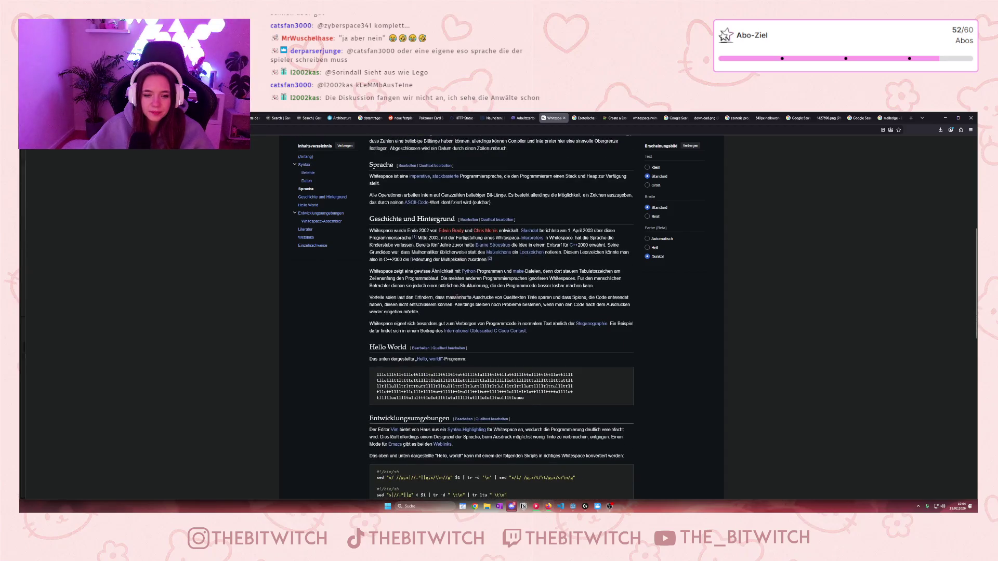
scroll(457, 297, "down", 3)
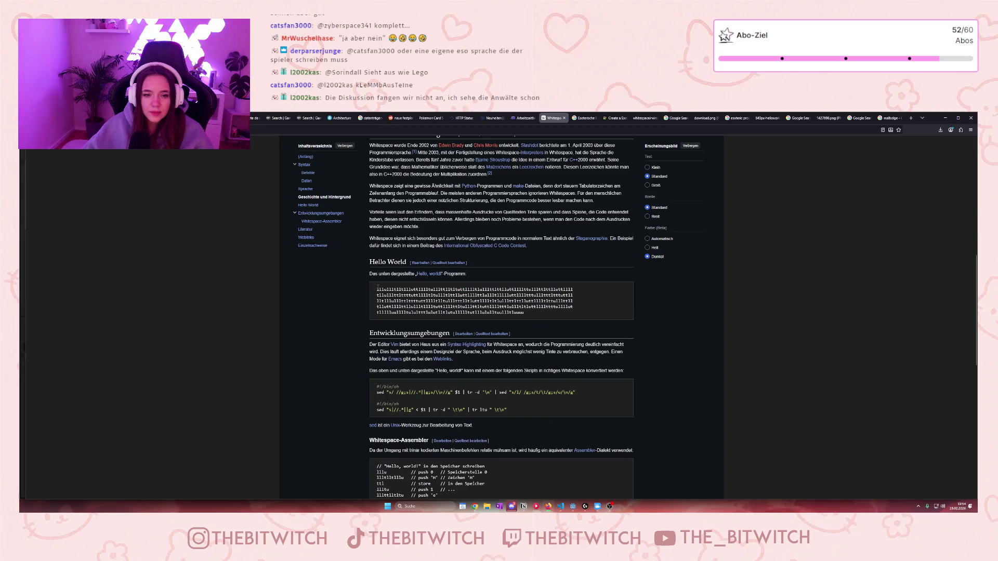
Briefly highlight the Hello World code sample, then return to the Godot editor.
left_click_drag(378, 288, 525, 312)
left_click(465, 305)
key("alt+Tab")
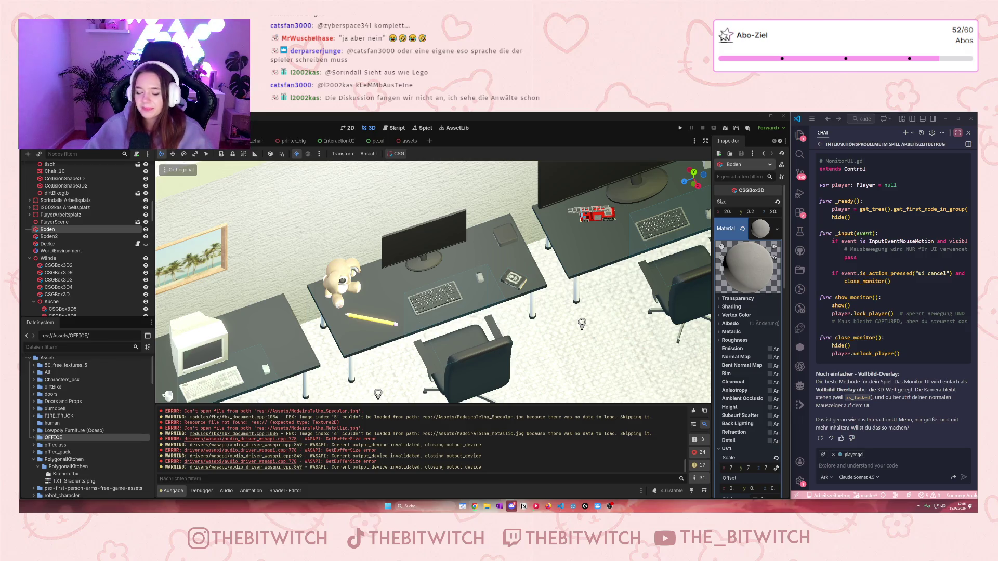
Pan and zoom the 3D view across the office desks.
scroll(518, 287, "down", 3)
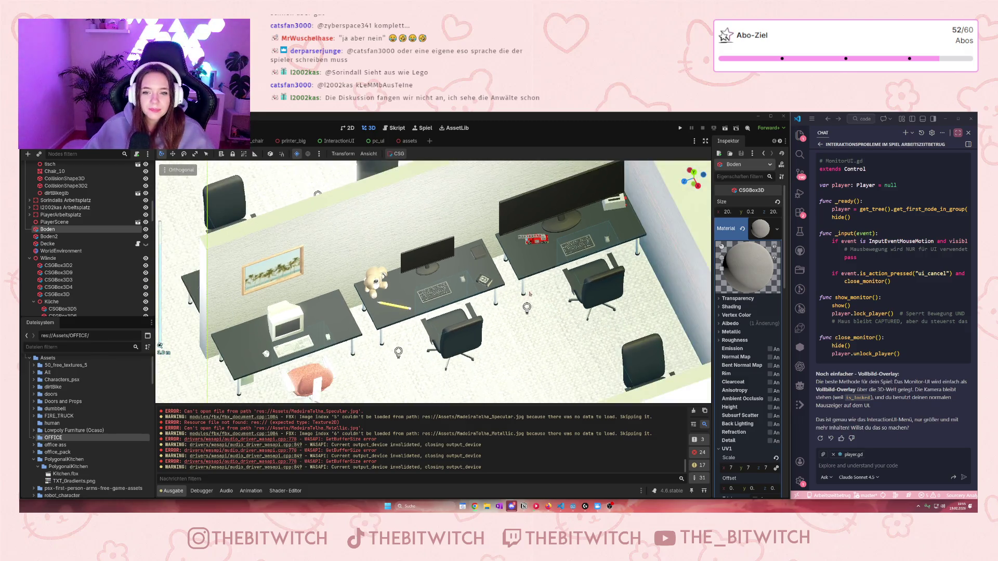
scroll(389, 322, "up", 5)
left_click_drag(390, 322, 348, 351)
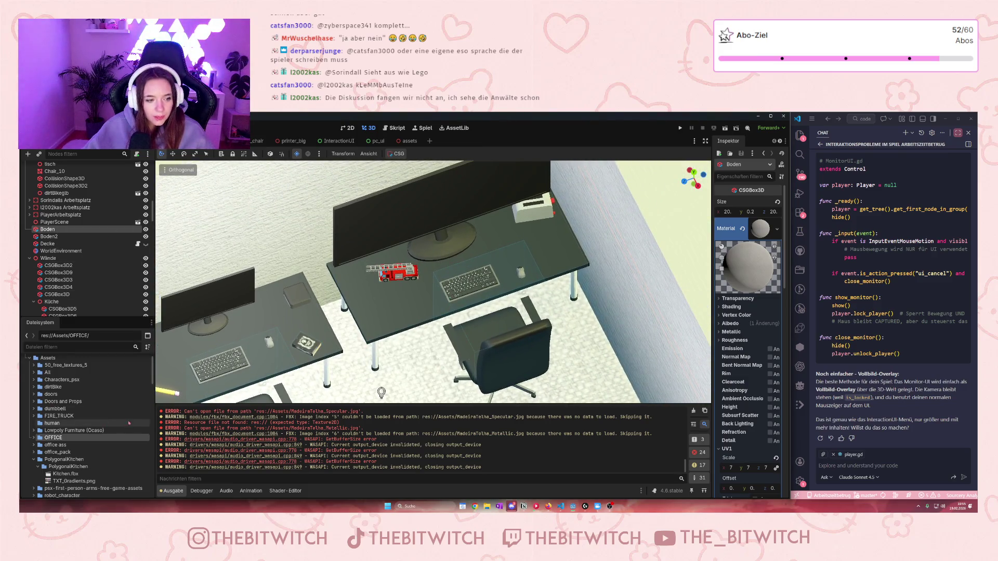
scroll(119, 416, "down", 3)
scroll(115, 414, "down", 3)
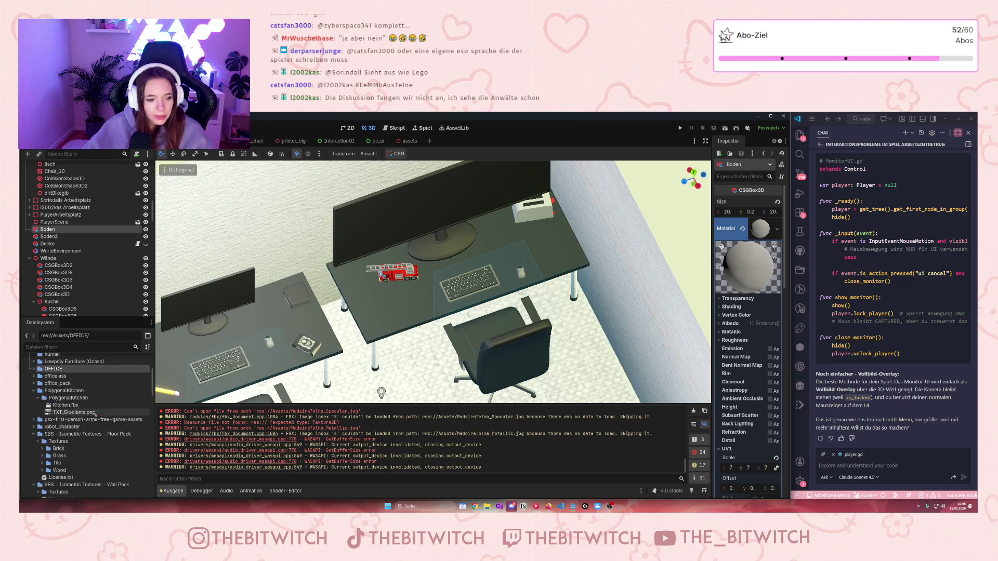
scroll(45, 442, "down", 2)
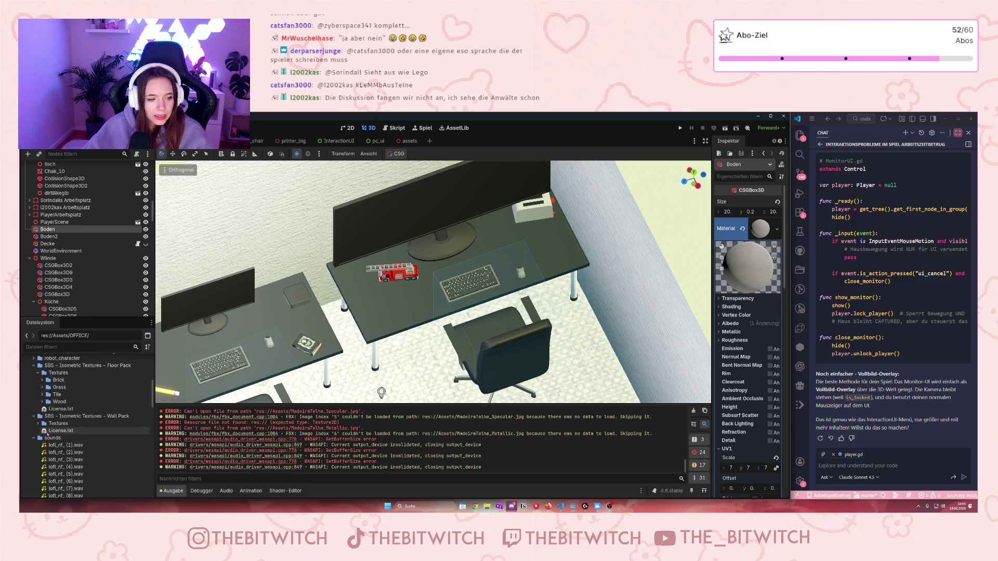
scroll(52, 447, "up", 5)
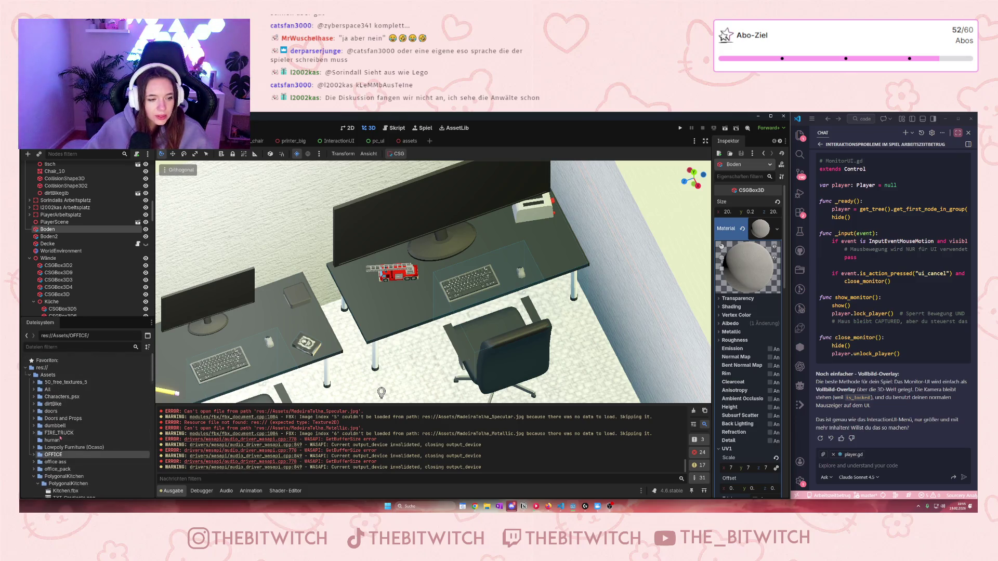
Expand dumbbell > source > Dumbbell > Dumbbell and drop Dumbbell.fbx onto the desk near the fire truck.
left_click(34, 425)
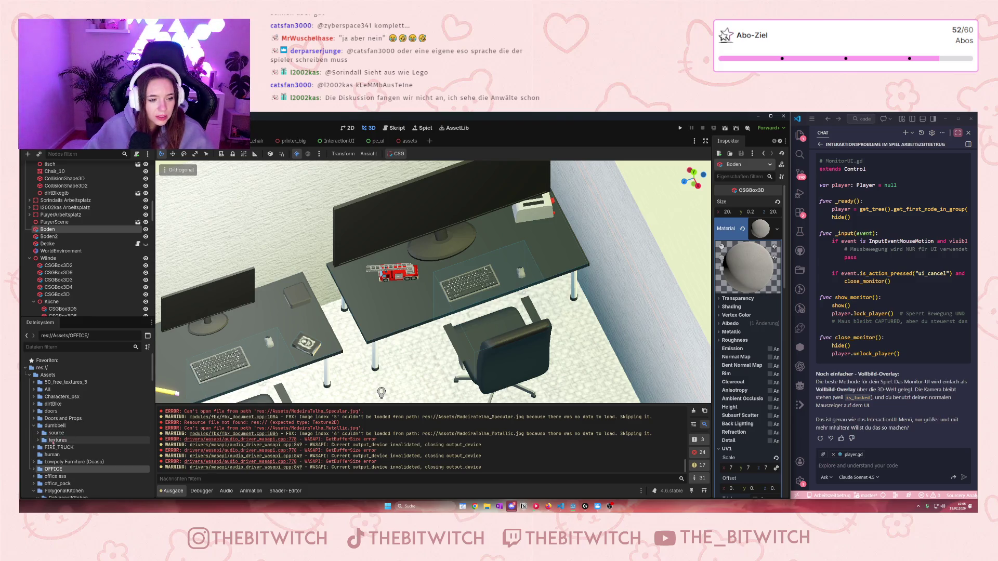
left_click(38, 433)
left_click(43, 440)
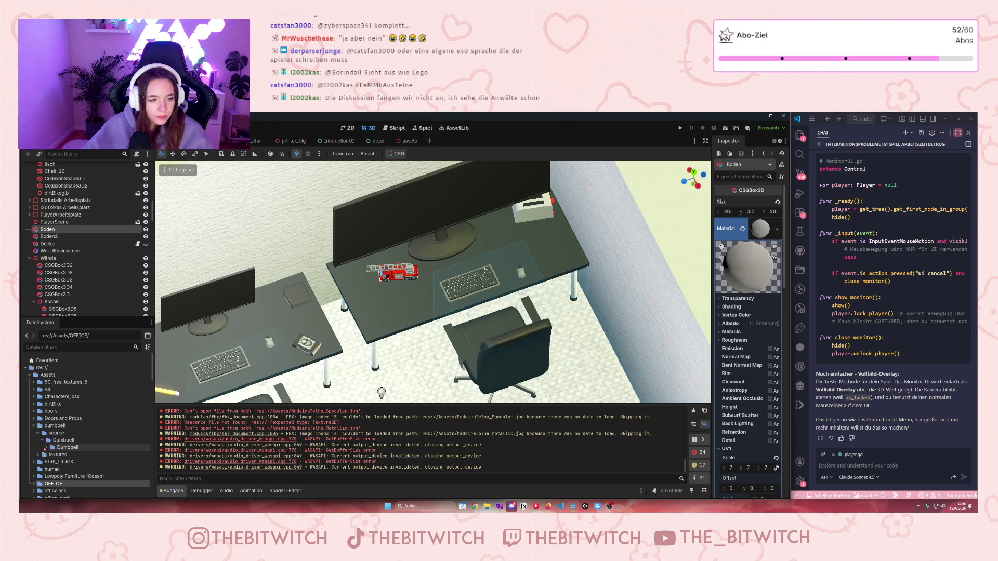
left_click(46, 448)
scroll(78, 442, "down", 1)
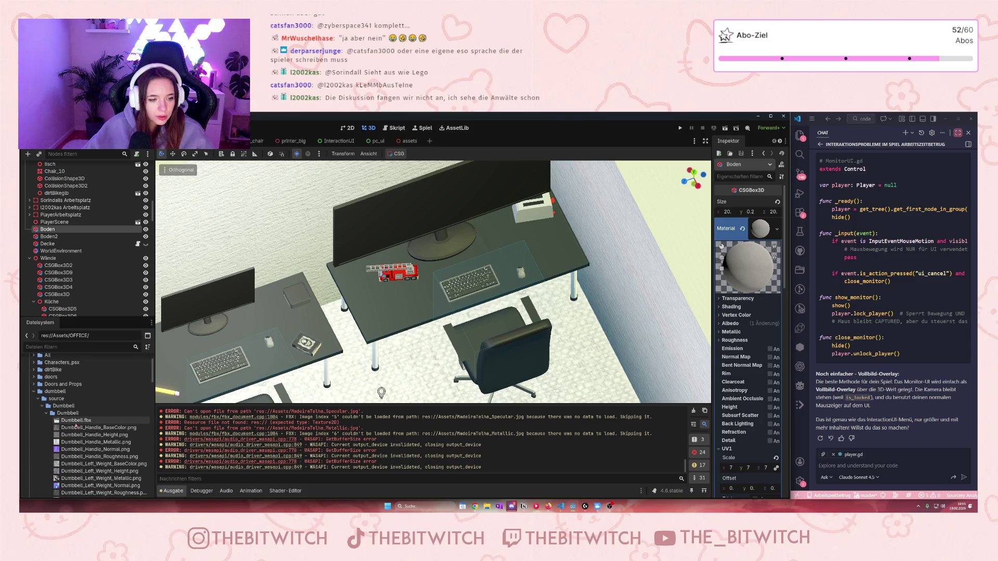
left_click(76, 420)
left_click_drag(387, 317, 412, 297)
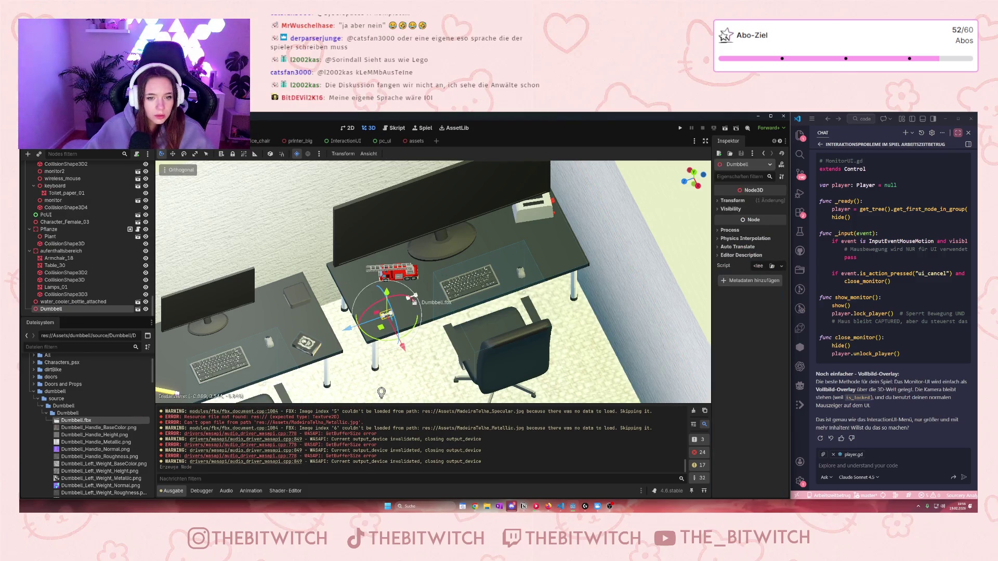
Select the original dumbbell and scale it up, first to 2, then larger by dragging the value.
scroll(413, 298, "up", 3)
scroll(408, 334, "up", 5)
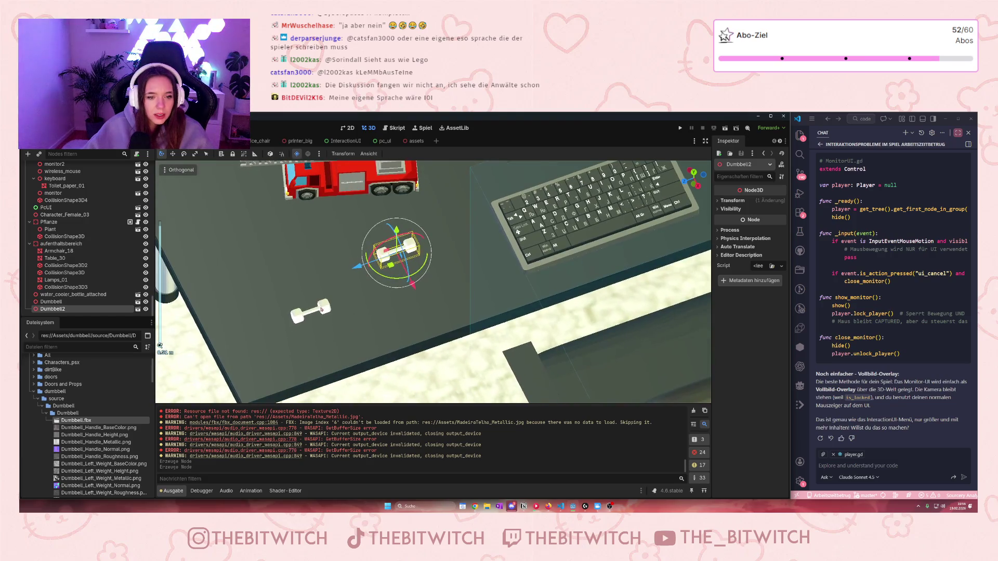
left_click(311, 314)
scroll(345, 318, "down", 3)
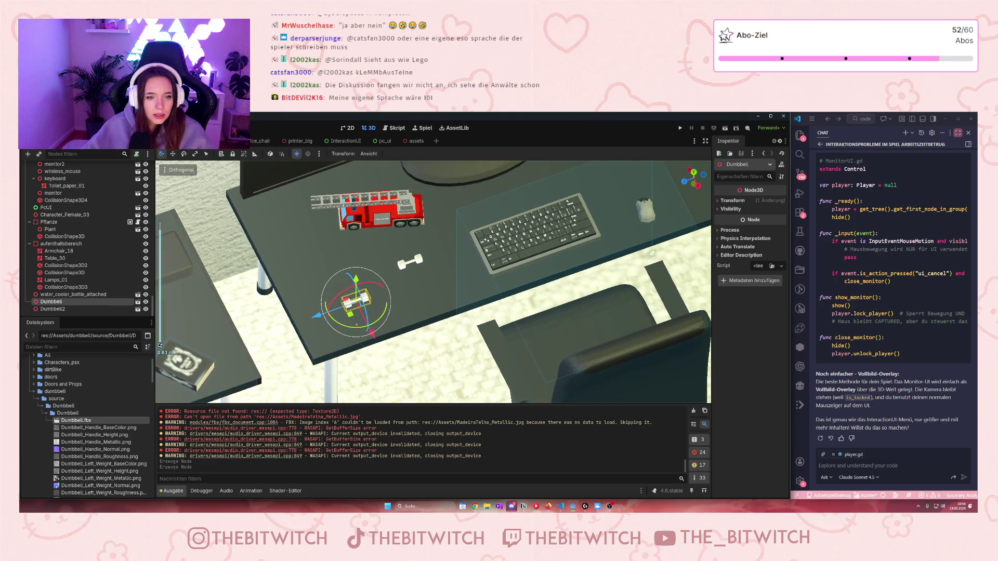
left_click(731, 200)
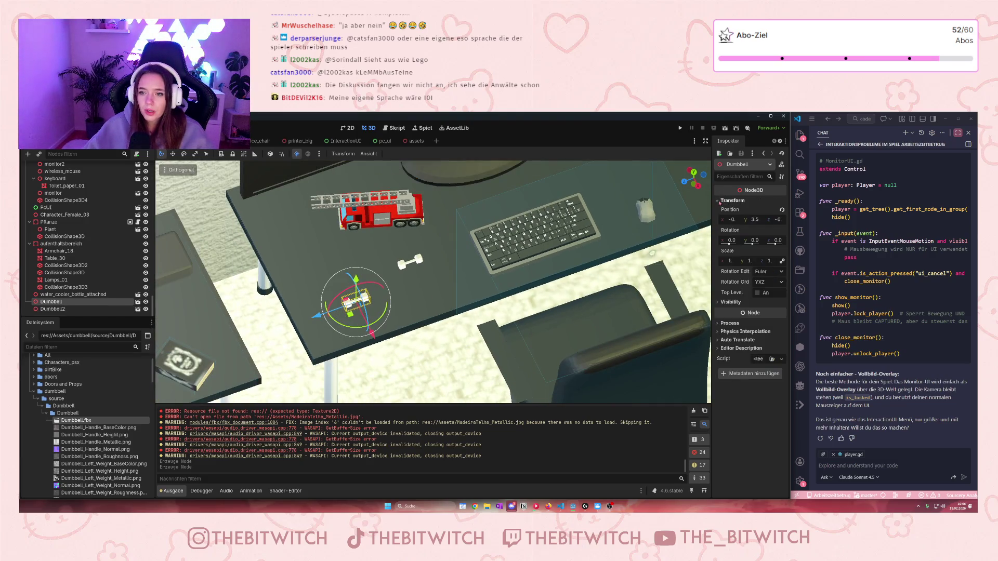
left_click(730, 262)
type("2")
key("Return")
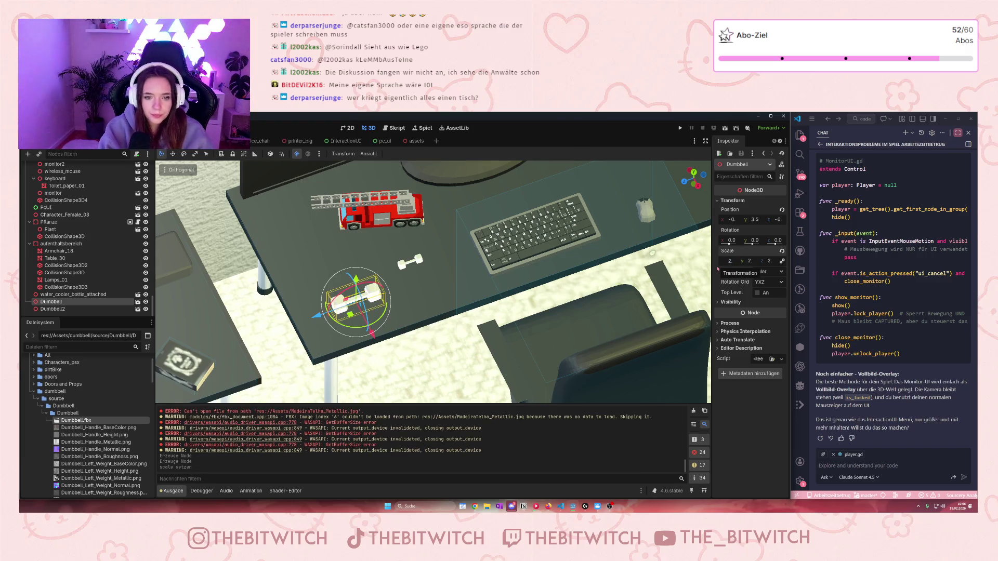
left_click_drag(718, 268, 696, 164)
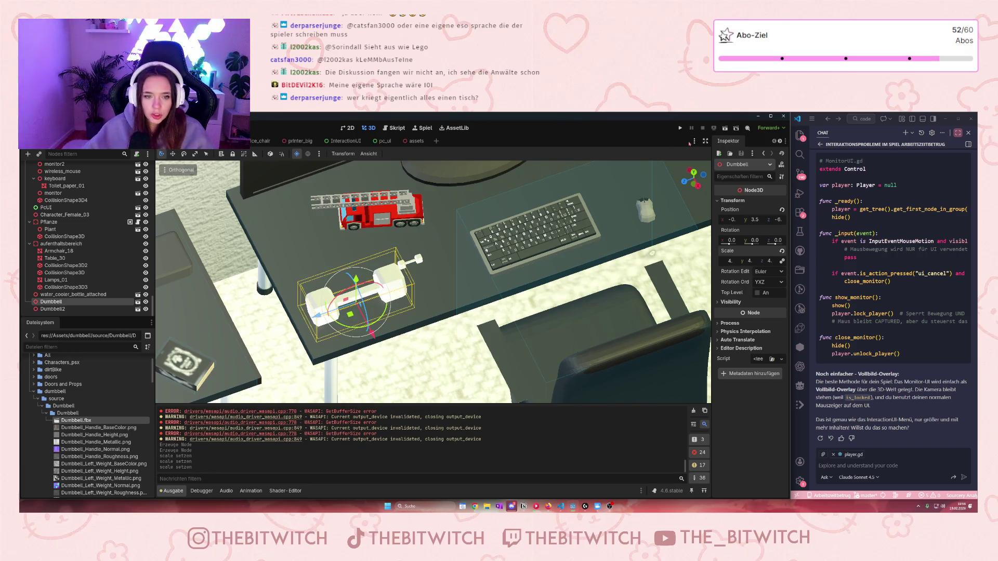
Lower the enlarged dumbbell down to floor level under the desk.
scroll(492, 328, "up", 2)
scroll(491, 329, "down", 2)
left_click_drag(376, 273, 372, 402)
scroll(393, 355, "down", 5)
mouse_move(414, 302)
left_mouse_down()
mouse_move(415, 372)
mouse_move(392, 312)
mouse_move(431, 299)
left_mouse_up()
scroll(415, 373, "down", 4)
scroll(466, 329, "up", 5)
scroll(466, 329, "up", 2)
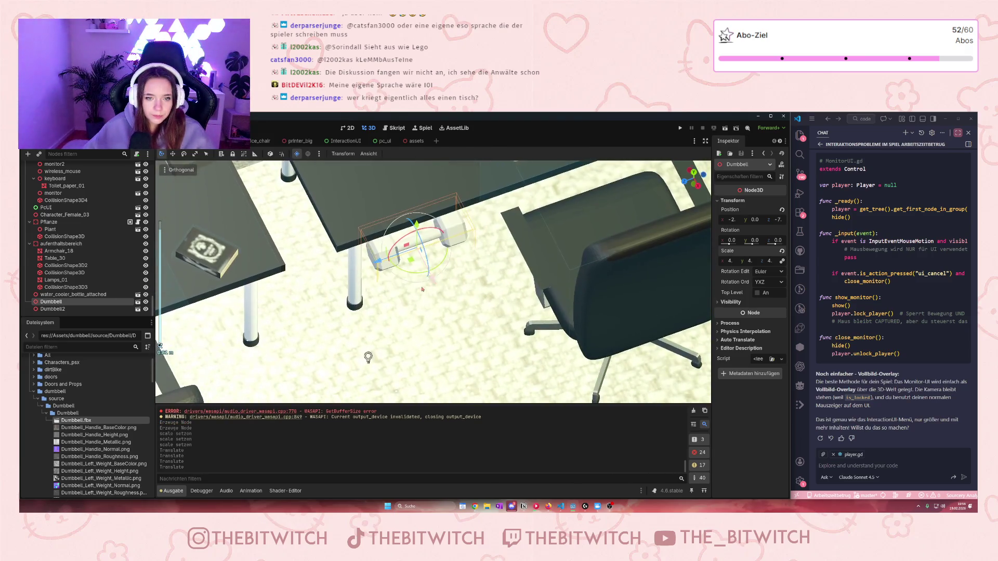
Rotate the dumbbell slightly, nudge its position, and raise it to rest on the floor.
left_click_drag(404, 264, 400, 268)
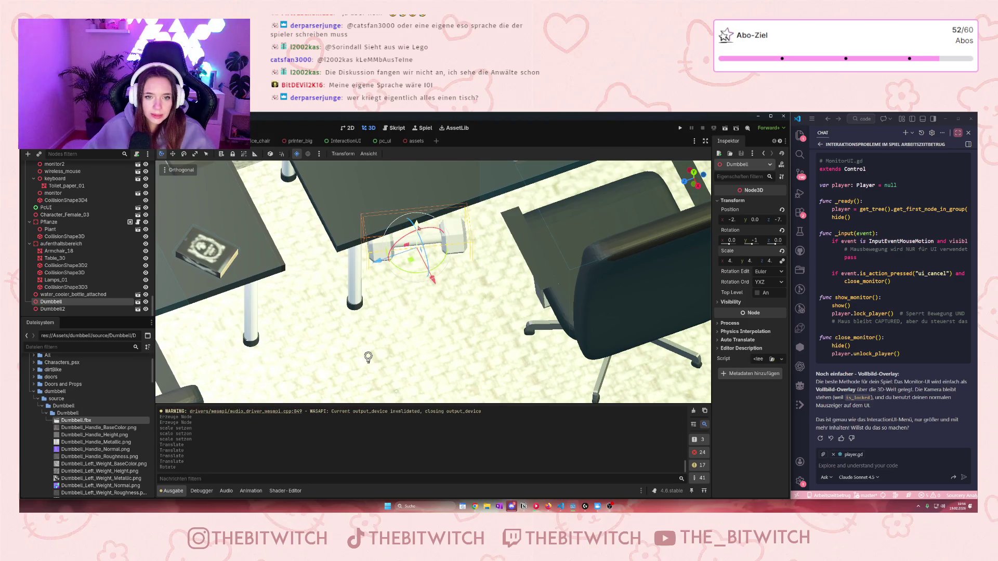
left_click_drag(416, 224, 423, 236)
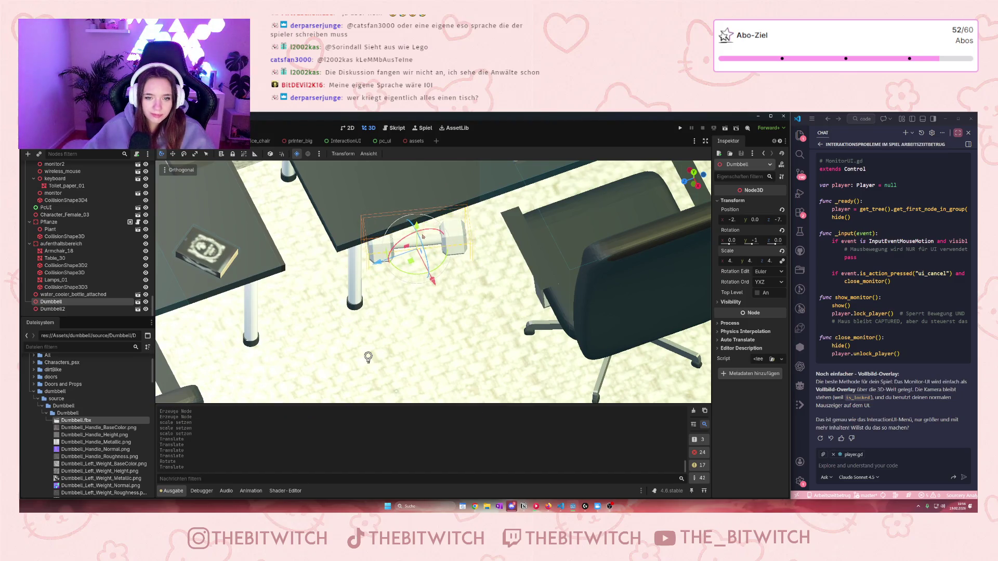
scroll(433, 282, "down", 5)
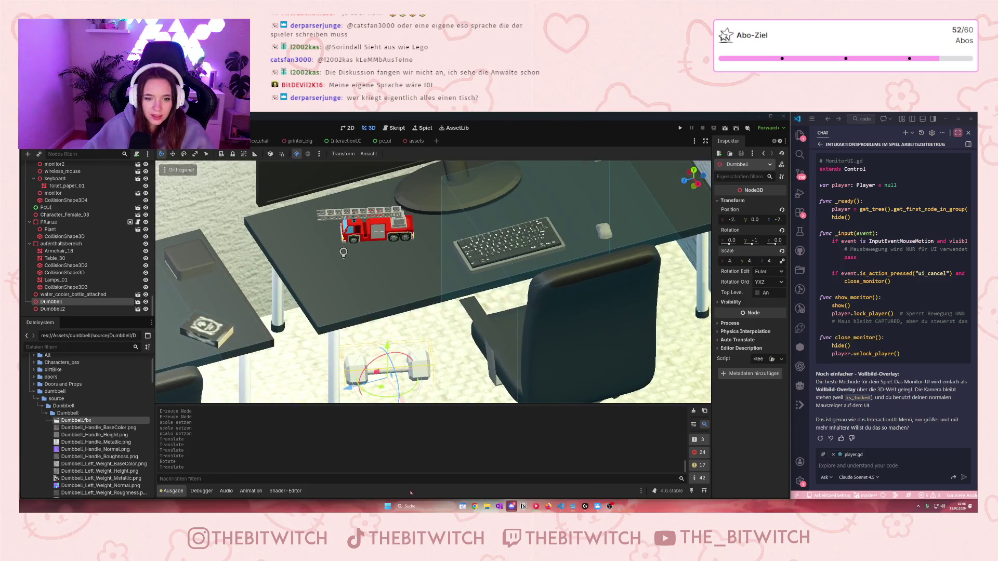
scroll(433, 282, "down", 4)
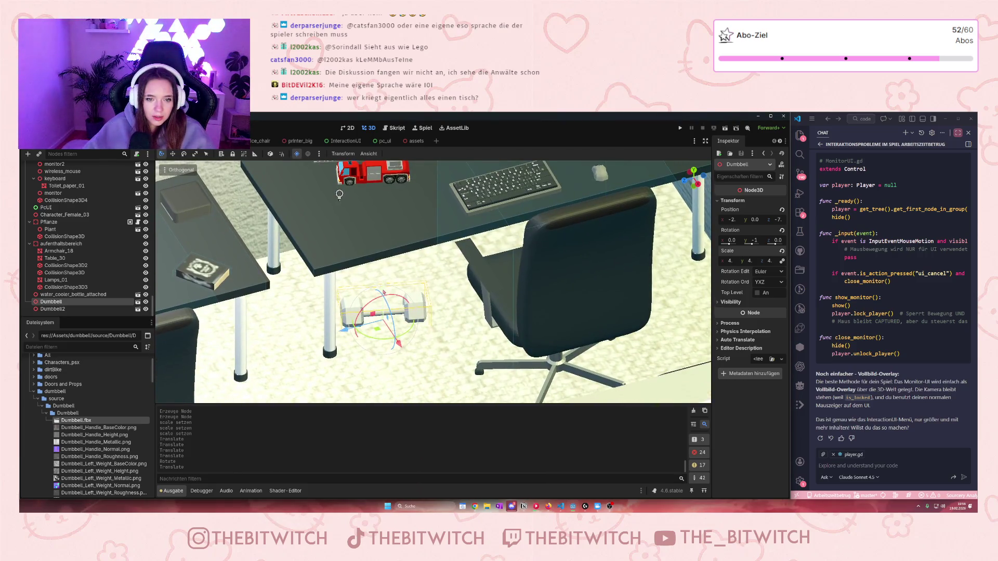
left_click_drag(383, 294, 384, 286)
scroll(427, 286, "up", 4)
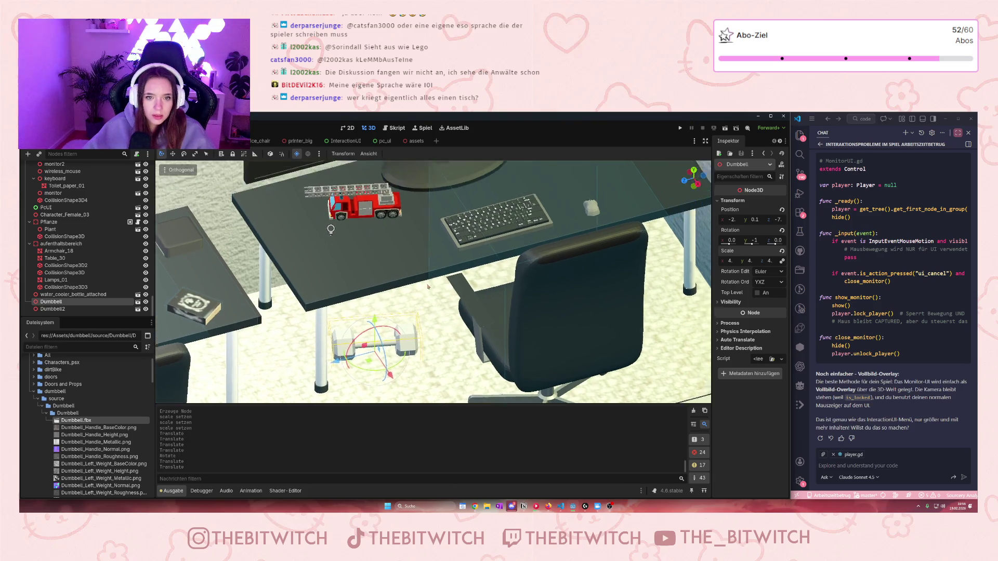
scroll(427, 287, "down", 1)
left_click(52, 308)
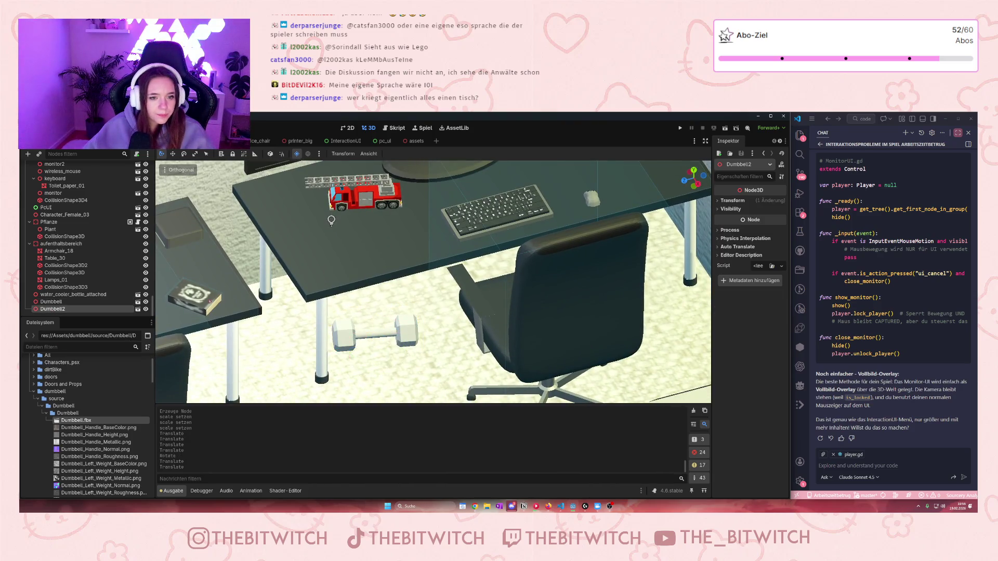
Move the second dumbbell down to the floor.
scroll(433, 282, "down", 6)
scroll(433, 282, "up", 3)
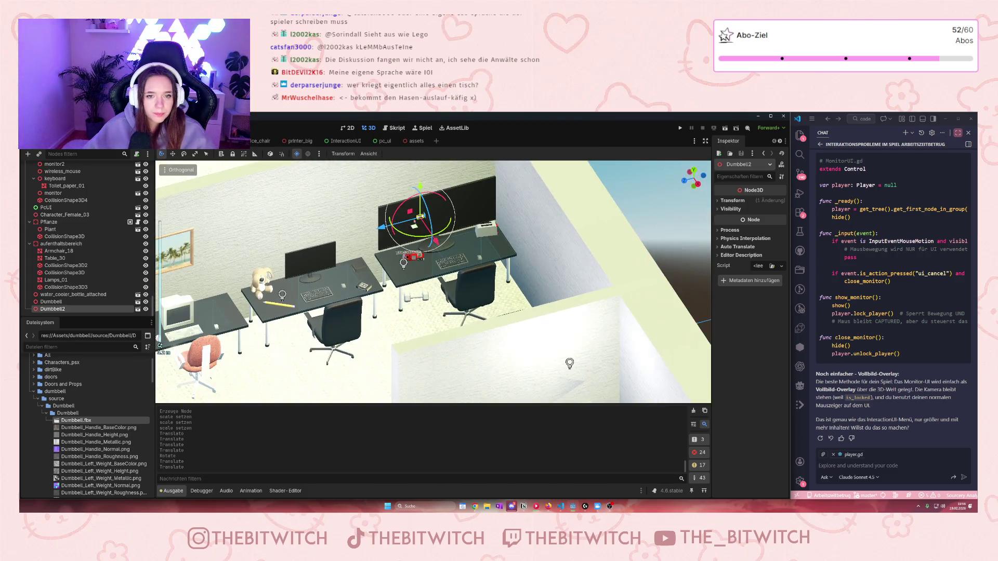
left_click_drag(420, 201, 420, 284)
scroll(420, 284, "up", 5)
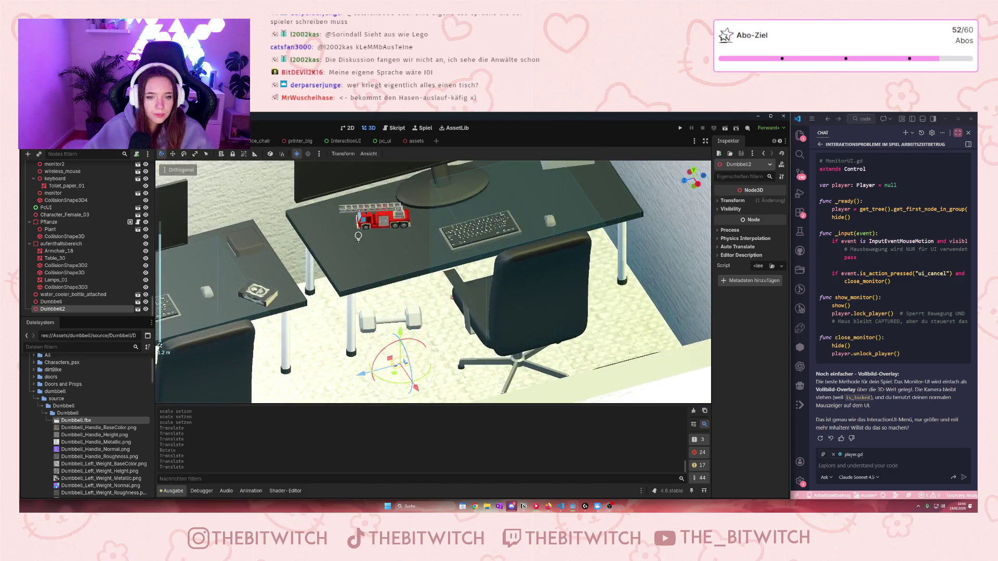
scroll(451, 297, "up", 2)
Check the first dumbbell's transform, then set Dumbbell2's scale to 4 on all axes.
left_click(374, 335)
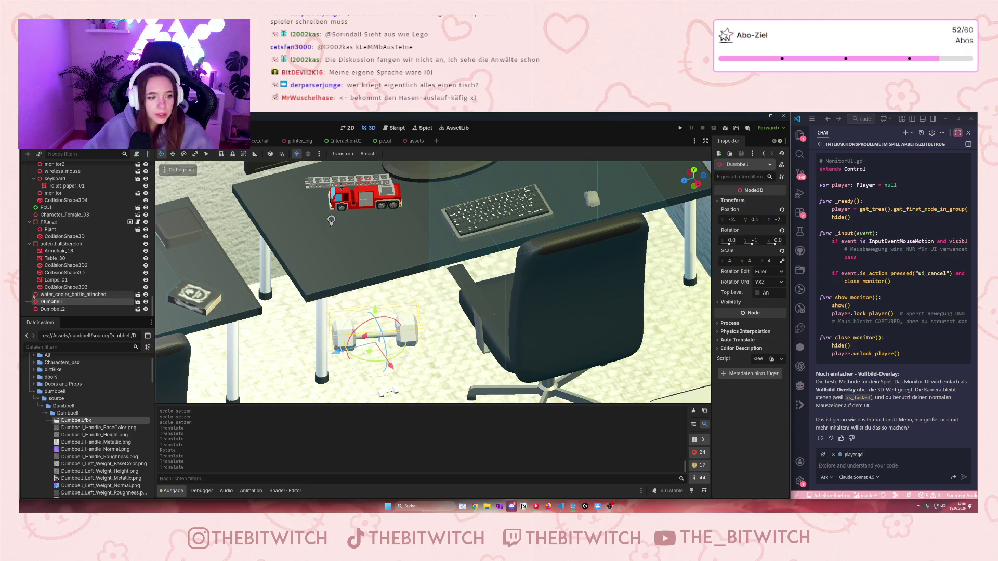
left_click(53, 309)
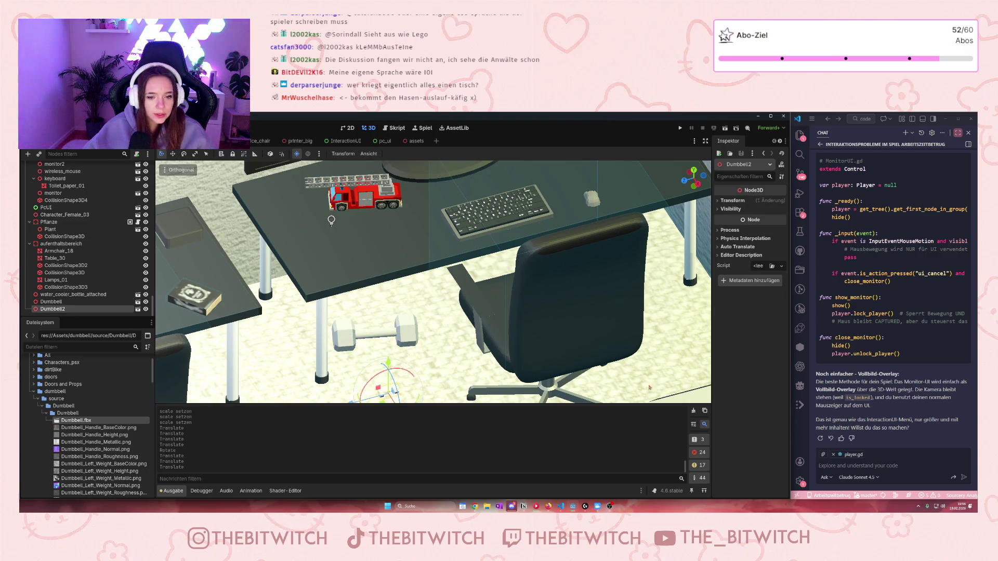
left_click(728, 200)
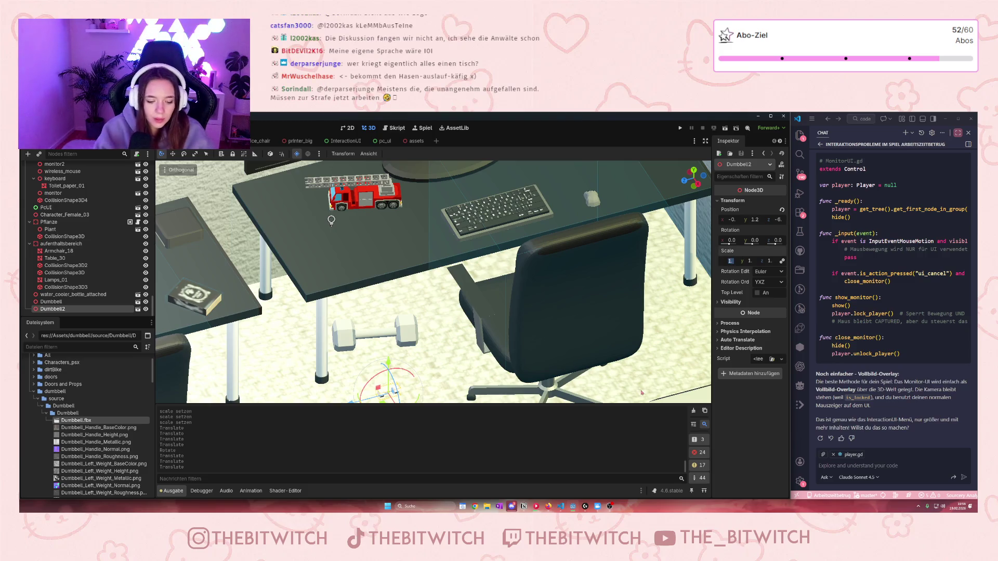
type("4")
key("Return")
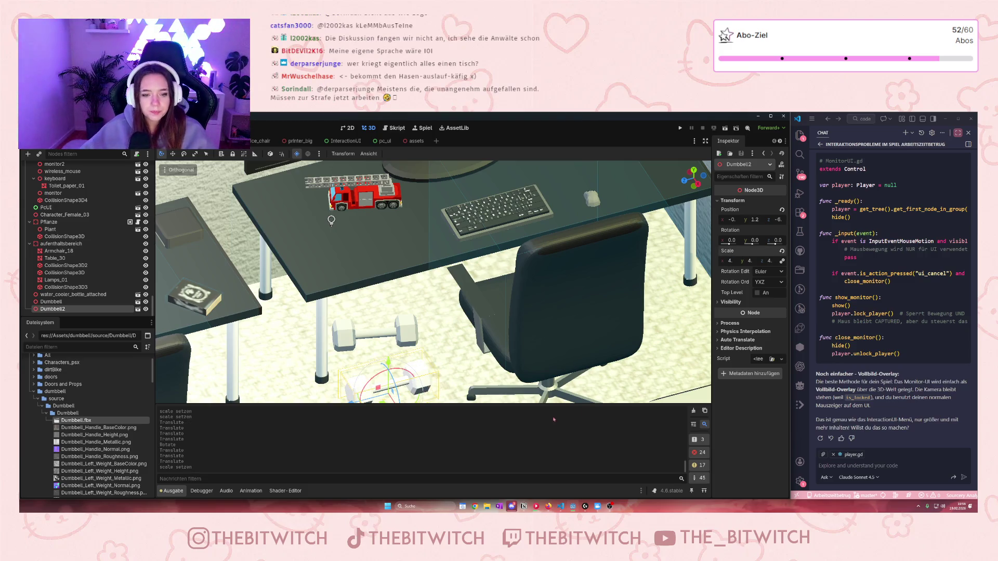
Tilt Dumbbell2 around X and shift it around until it sits beside the desk.
scroll(426, 336, "down", 2)
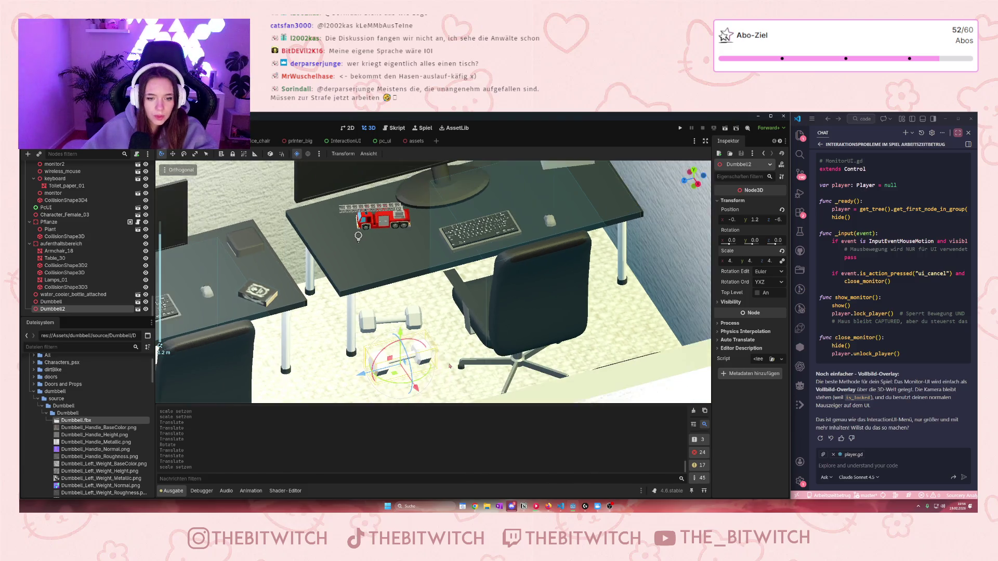
left_click_drag(411, 345, 395, 349)
mouse_move(422, 387)
left_mouse_down()
mouse_move(353, 286)
mouse_move(349, 362)
left_mouse_up()
mouse_move(330, 404)
left_mouse_down()
mouse_move(331, 378)
mouse_move(333, 404)
left_mouse_up()
mouse_move(346, 367)
left_mouse_down()
mouse_move(268, 291)
mouse_move(367, 312)
mouse_move(376, 303)
mouse_move(384, 334)
mouse_move(380, 244)
mouse_move(404, 370)
mouse_move(410, 164)
left_mouse_up()
mouse_move(376, 205)
left_mouse_down()
mouse_move(406, 221)
mouse_move(415, 373)
left_mouse_up()
scroll(415, 373, "up", 3)
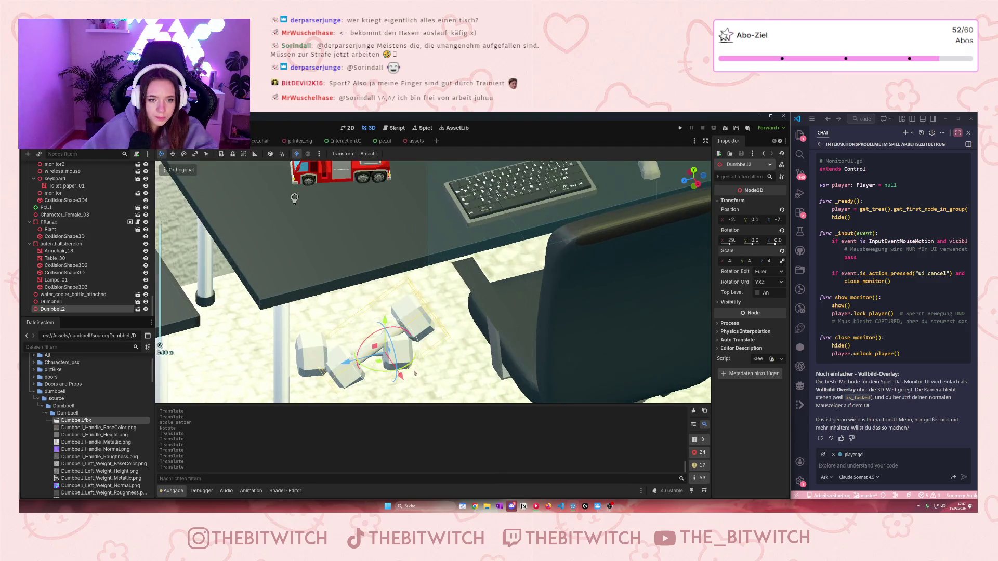
key("f")
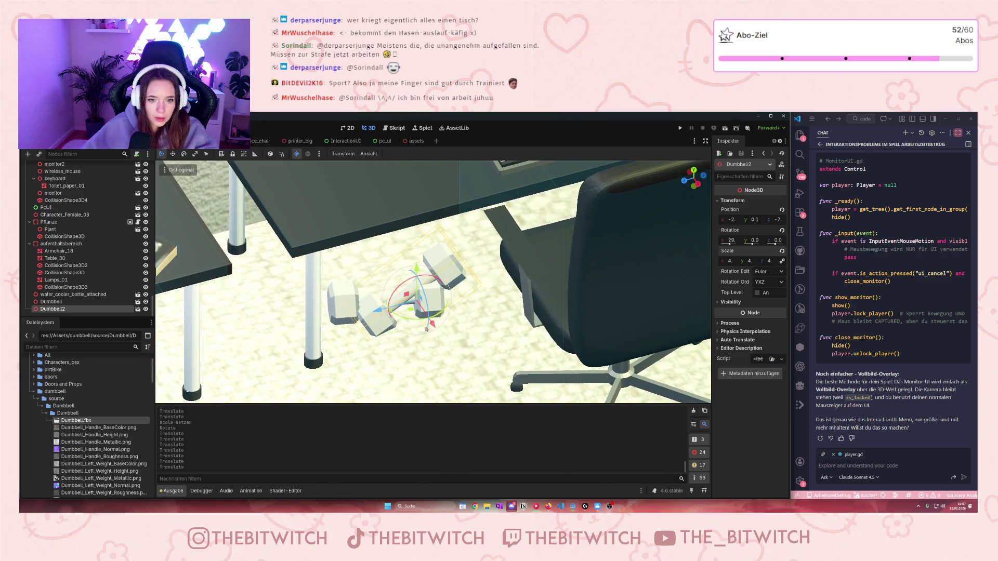
Turn Dumbbell2 about 39 degrees around Y and tilt it to lean on the floor.
mouse_move(382, 313)
left_mouse_down()
mouse_move(400, 326)
mouse_move(361, 315)
left_mouse_up()
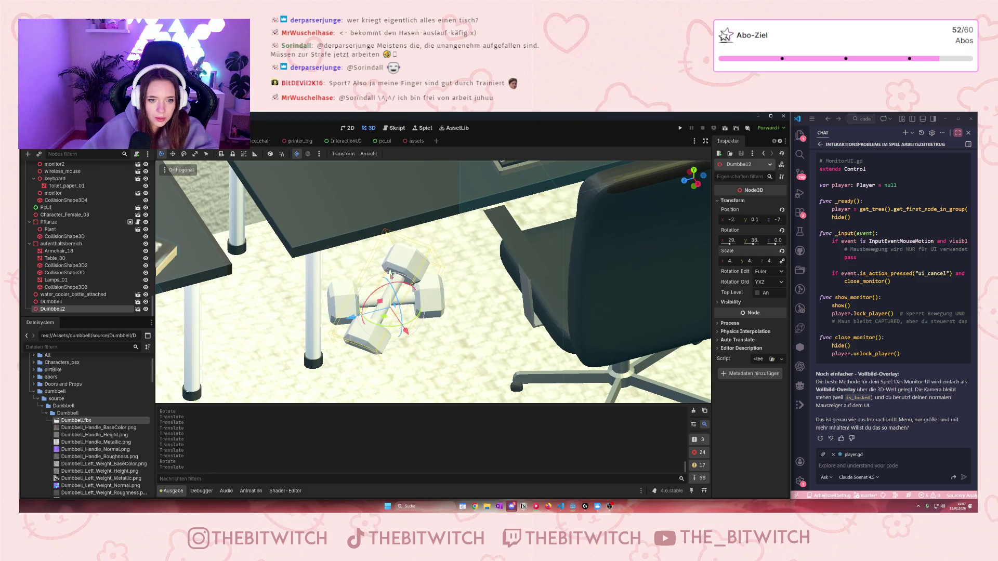
left_click_drag(394, 274, 392, 266)
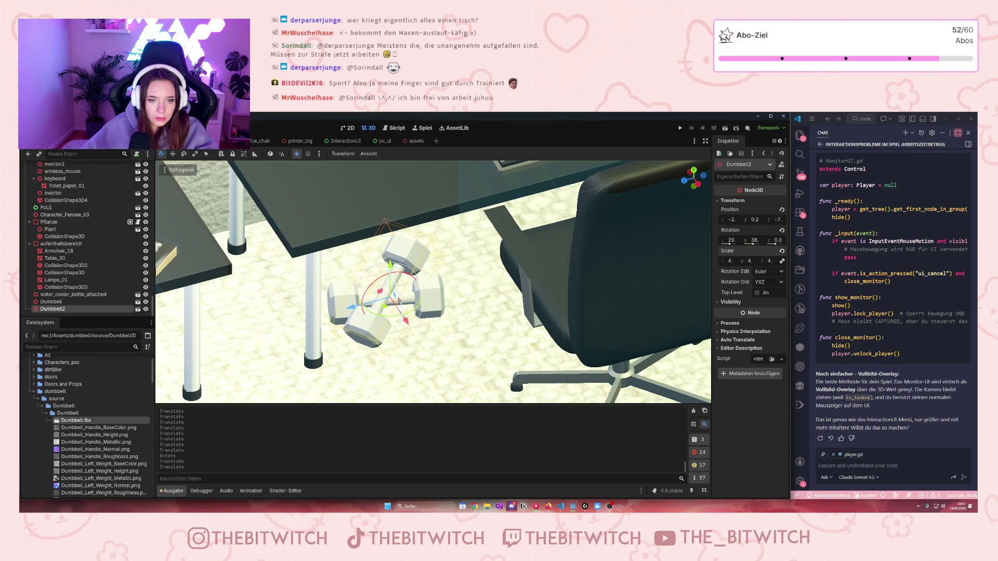
left_click_drag(398, 301, 390, 271)
scroll(416, 302, "down", 5)
scroll(432, 324, "up", 3)
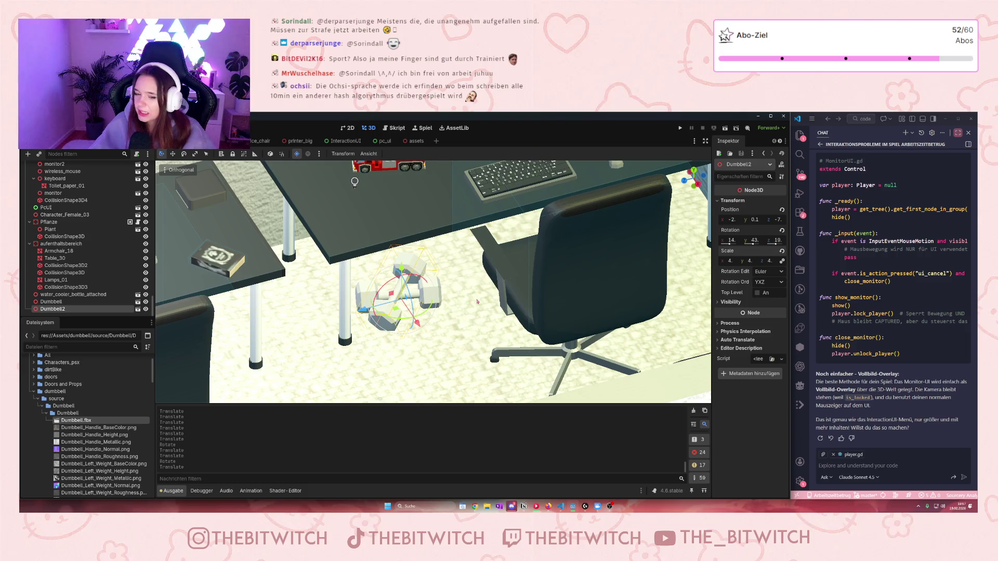
scroll(477, 301, "down", 5)
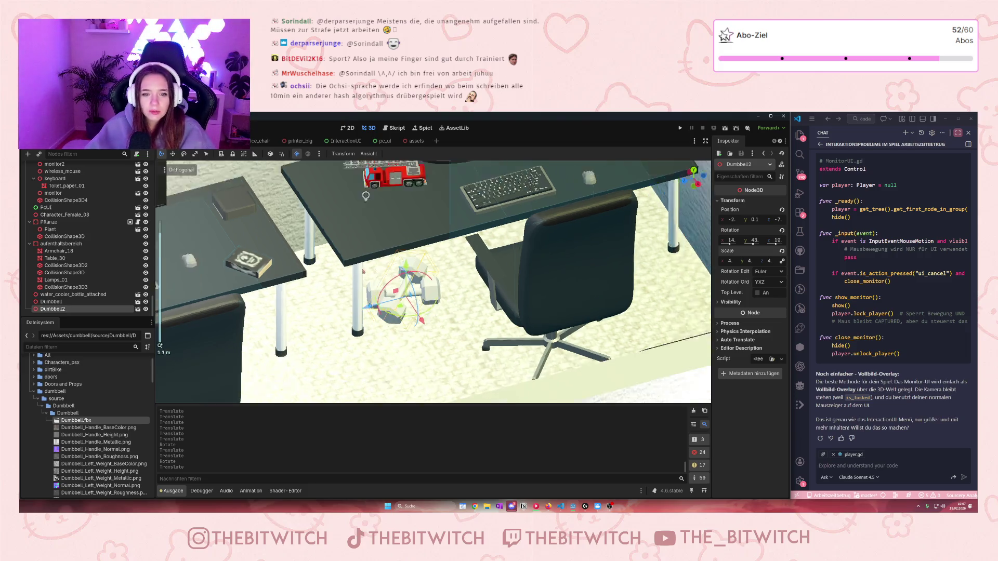
scroll(477, 301, "up", 2)
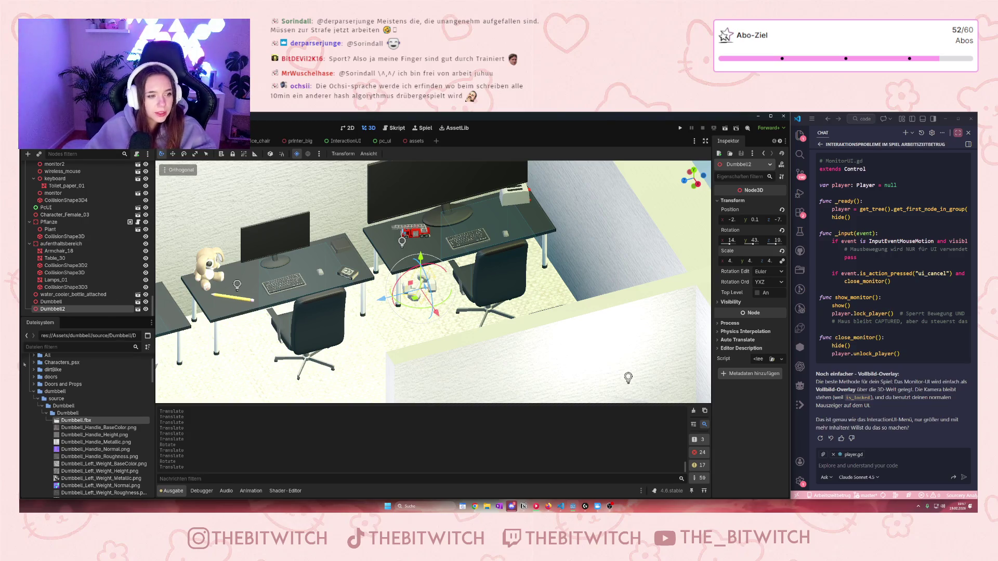
Select both dumbbells and drag them to another group in the scene tree.
left_click(69, 303, "shift")
left_click_drag(69, 305, 78, 156)
scroll(86, 239, "up", 10)
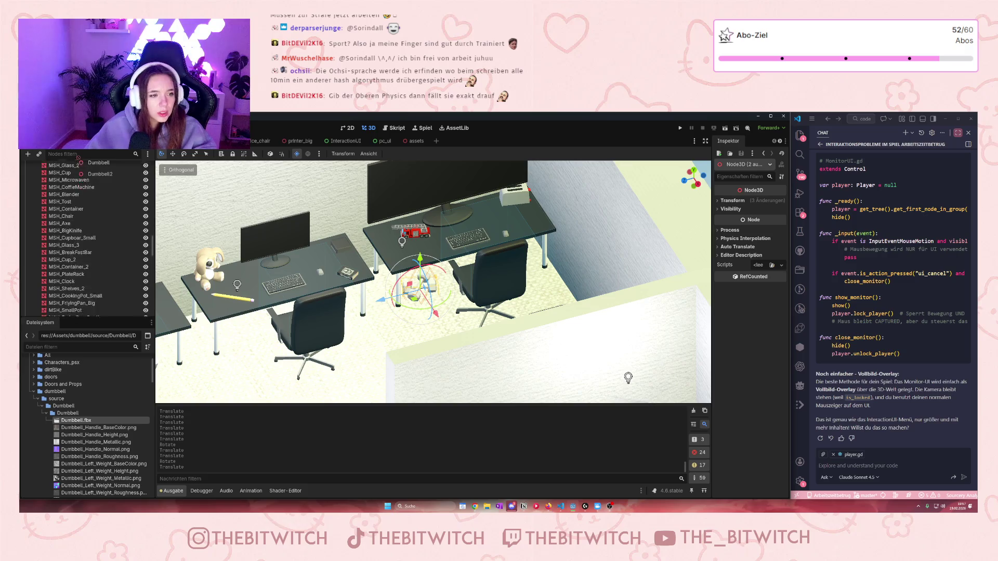
Drop both dumbbells onto the Grafs Arbeitsplatz node and collapse the expanded workstation groups.
mouse_move(78, 158)
left_mouse_down()
mouse_move(60, 281)
mouse_move(57, 256)
mouse_move(47, 283)
left_mouse_up()
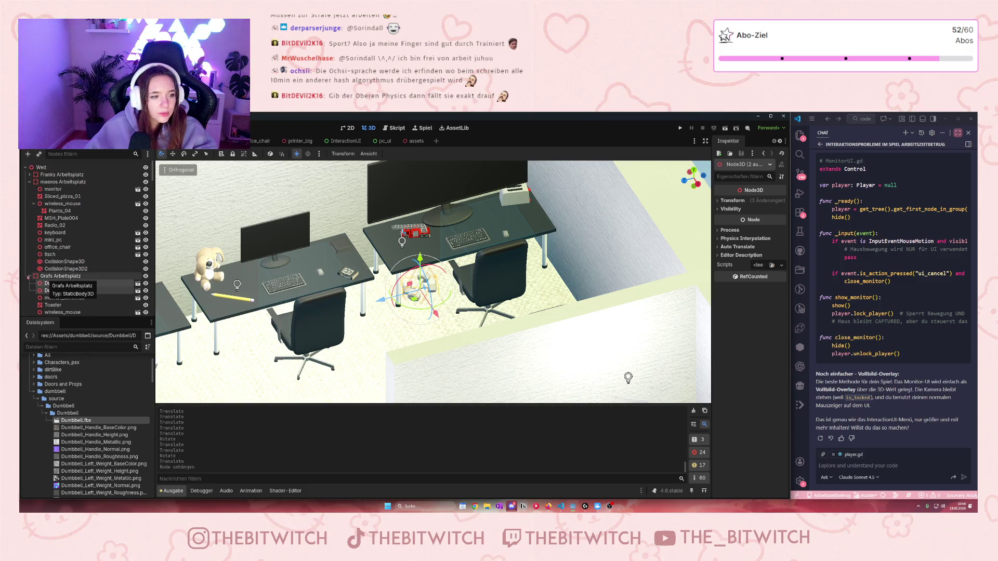
left_click(29, 182)
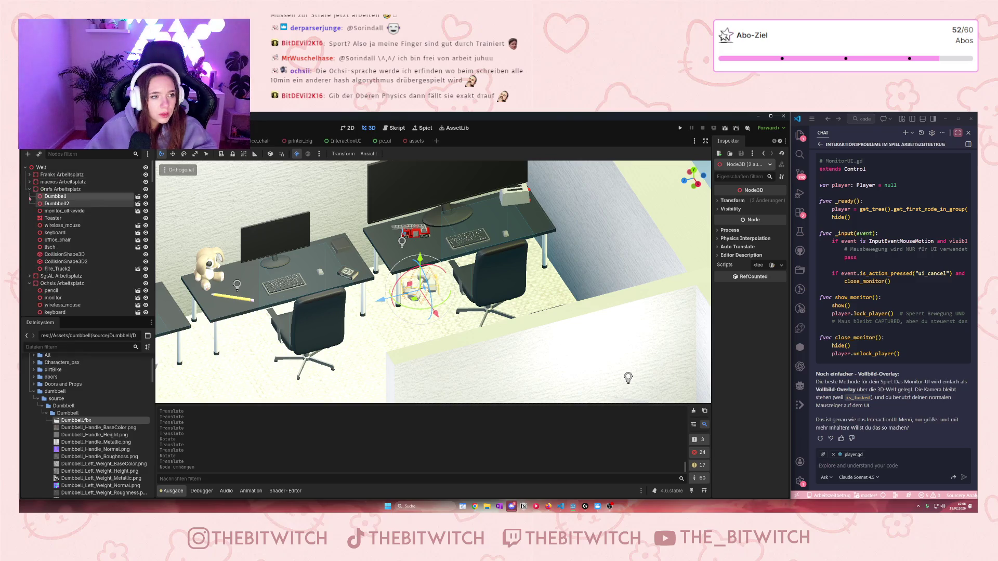
left_click(29, 190)
left_click(30, 203)
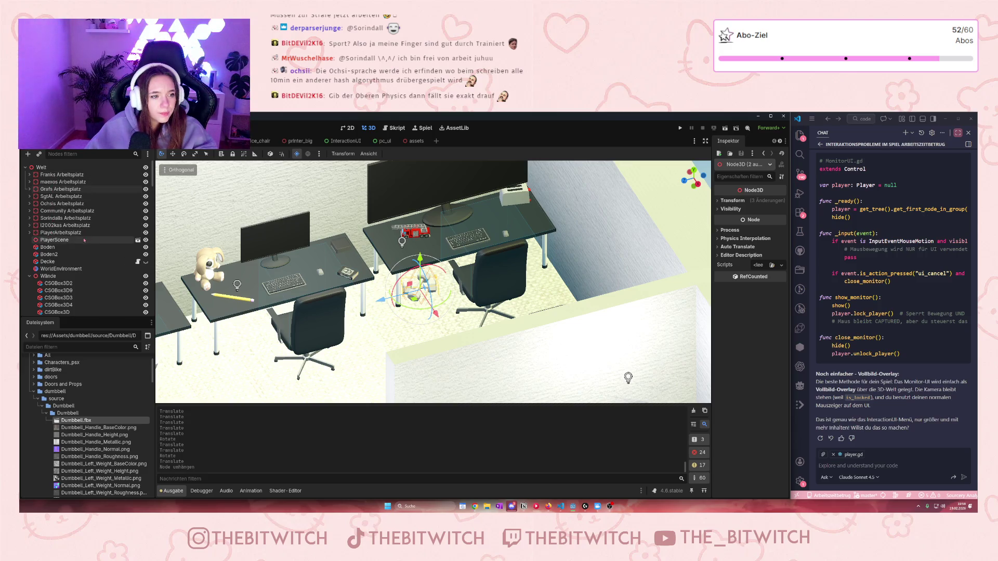
scroll(459, 289, "up", 2)
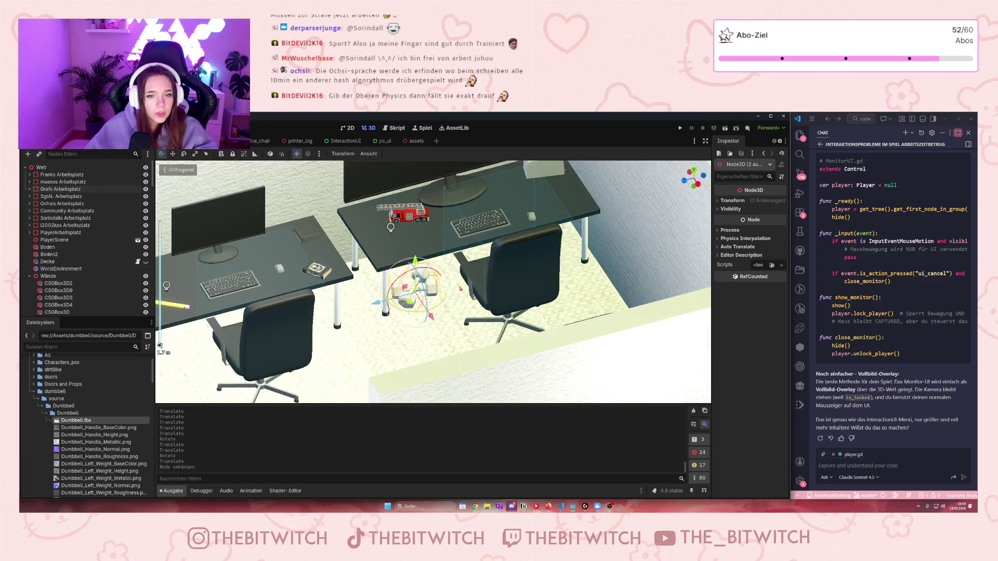
scroll(466, 301, "up", 2)
key("w")
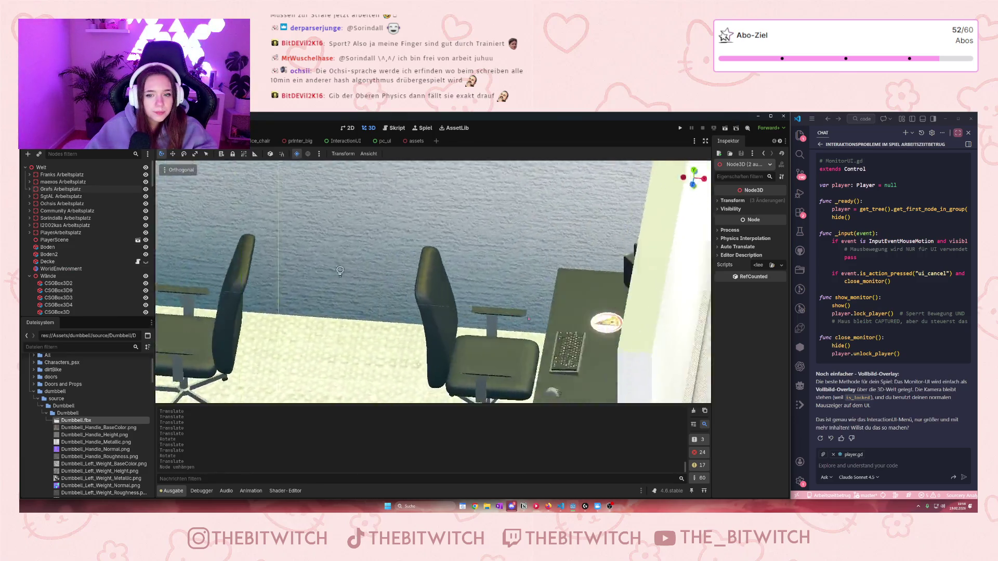
key("w")
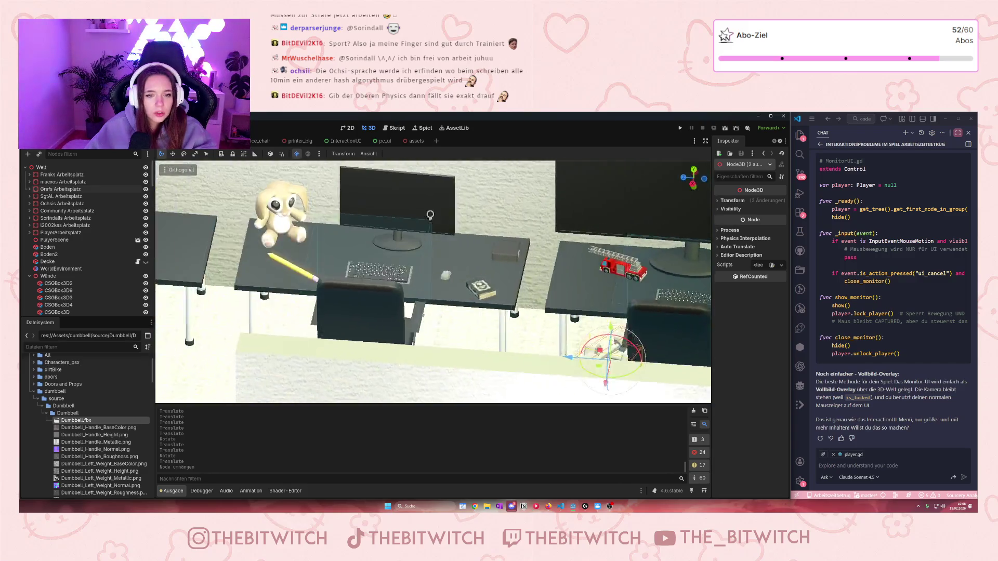
key("w")
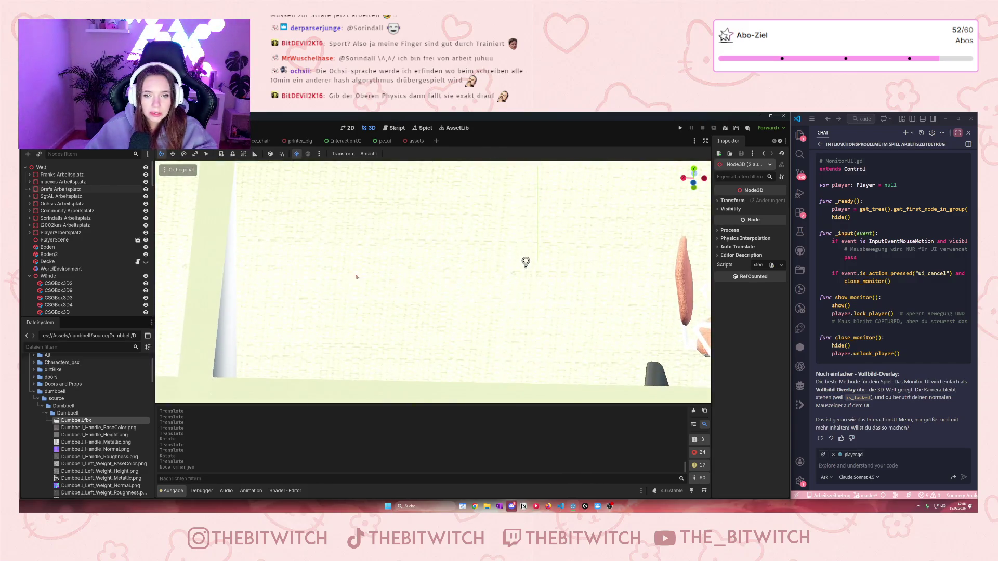
key("w")
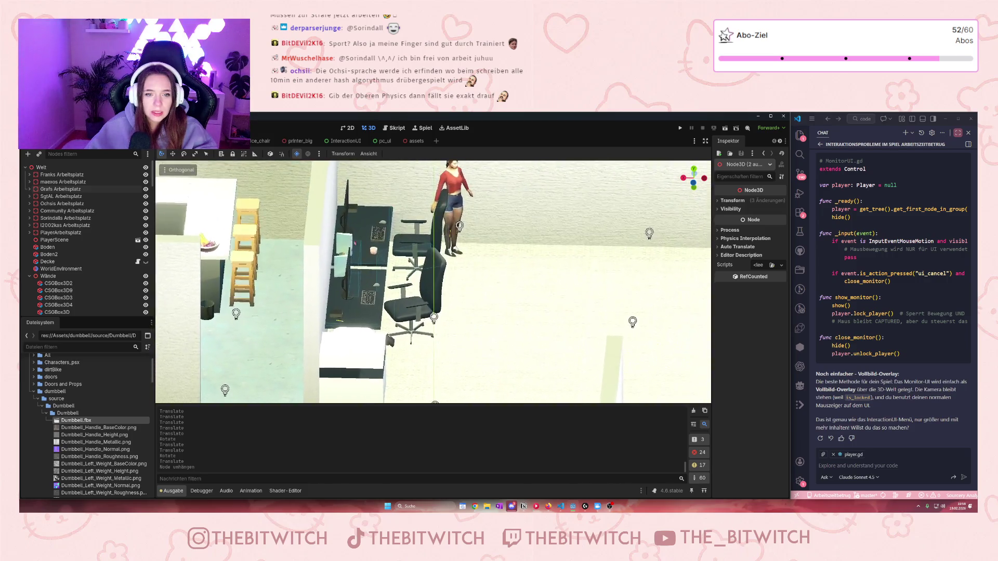
key("w")
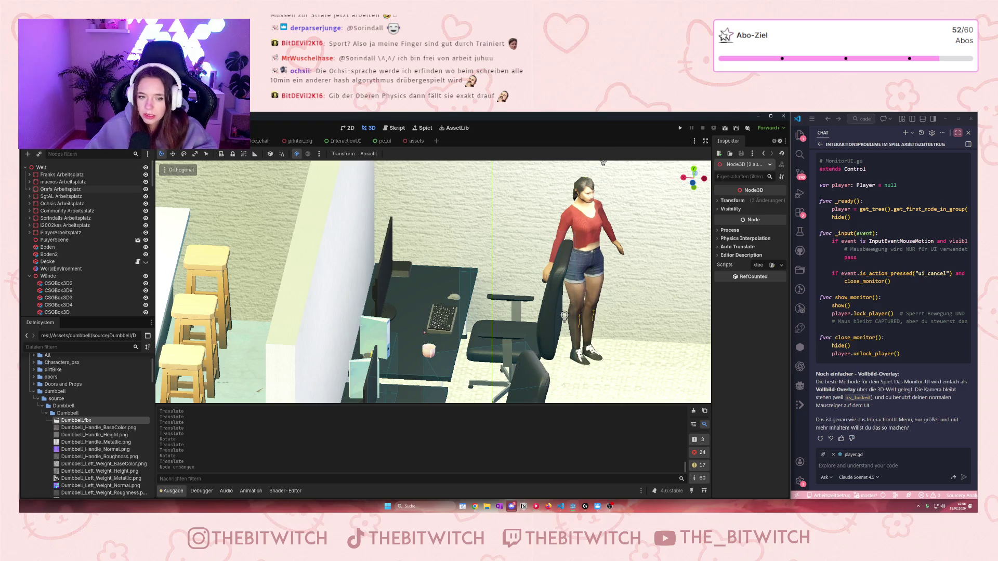
key("w")
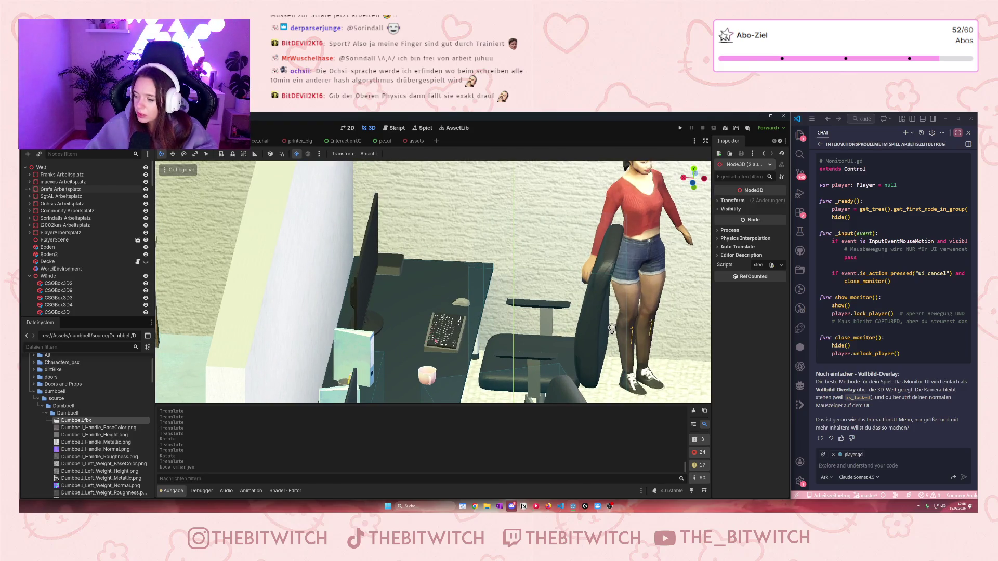
key("s")
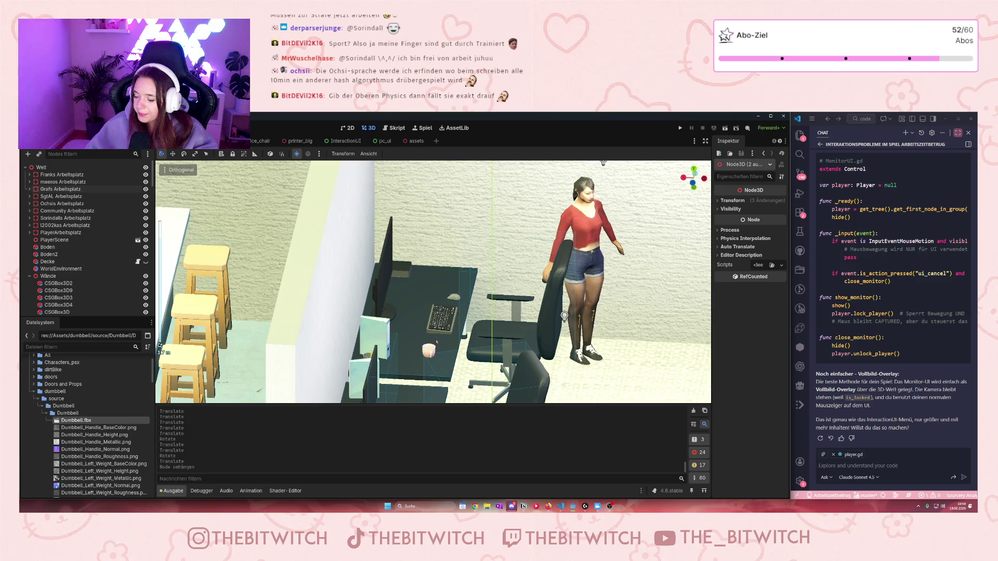
key("s")
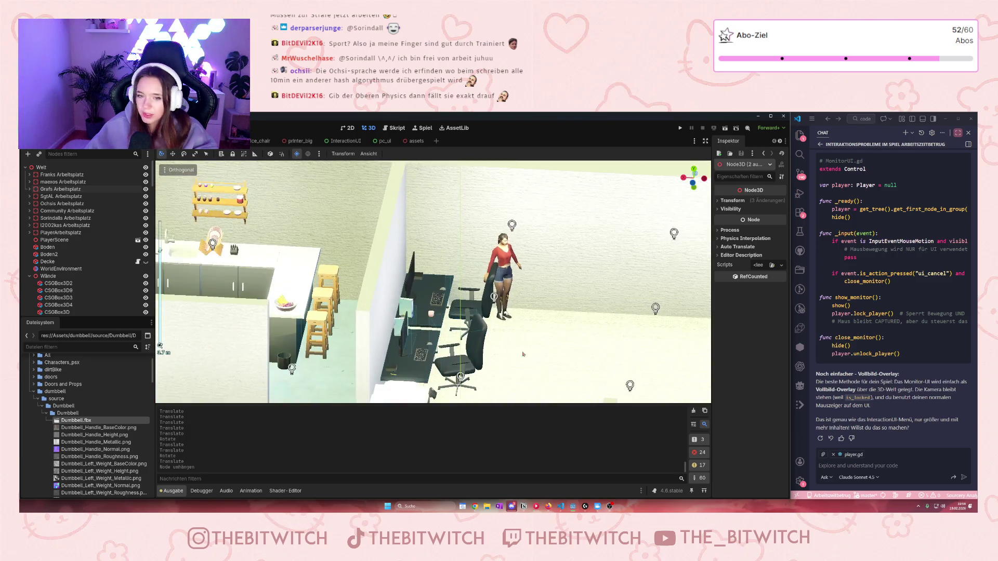
key("s")
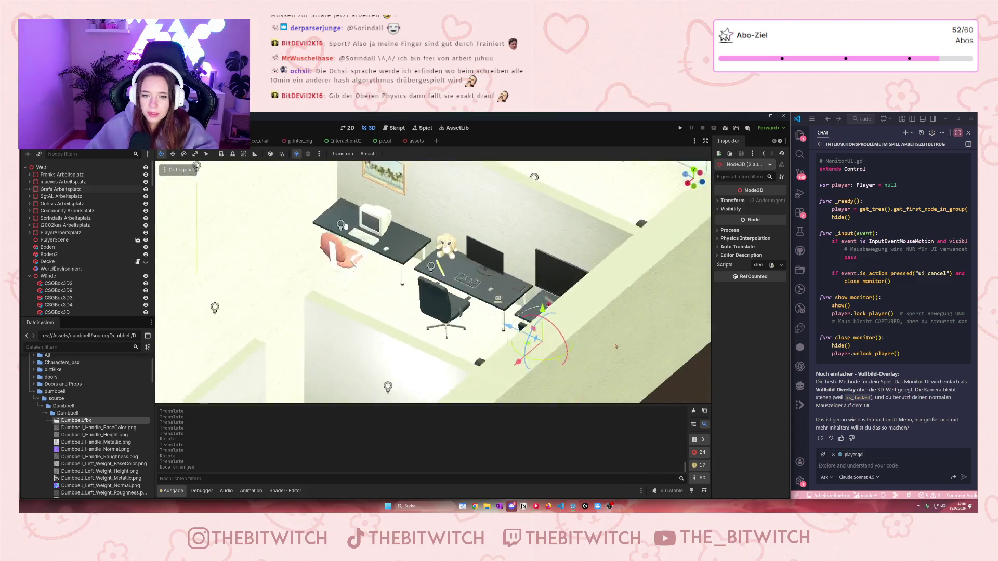
key("w")
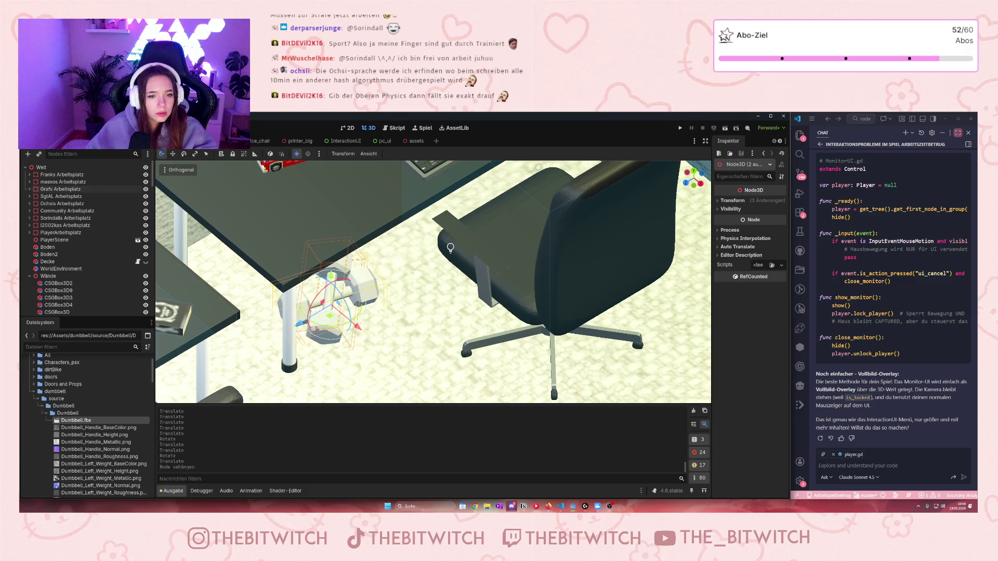
left_click(694, 246)
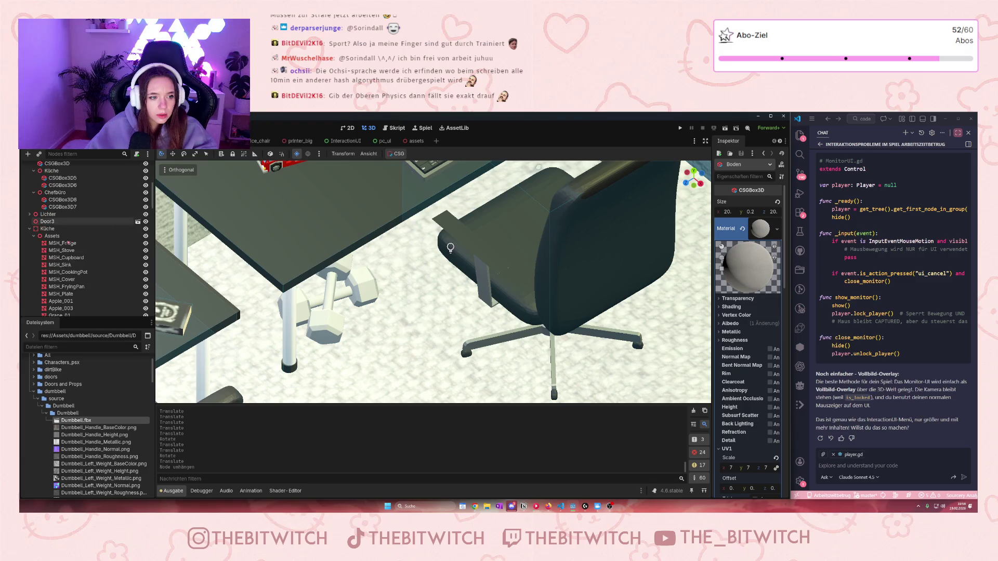
Set Dumbbell2's Physics Interpolation Mode to On and save the office scene.
left_click(30, 189)
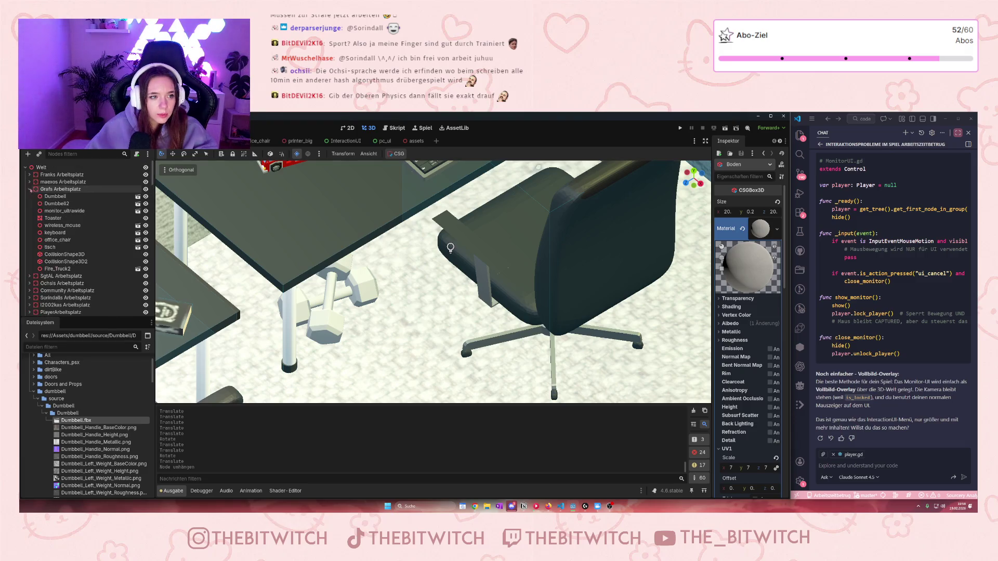
left_click(57, 204)
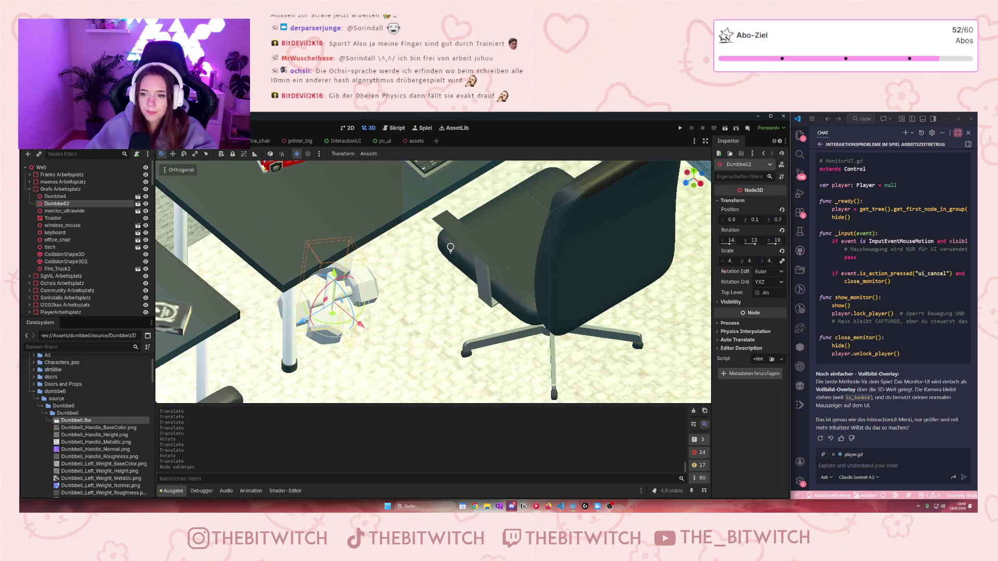
left_click(719, 331)
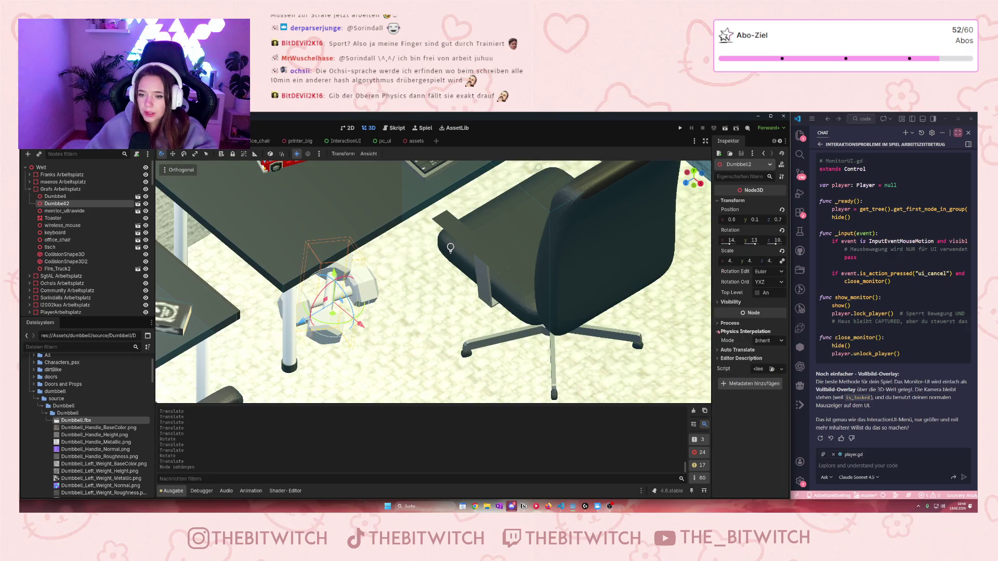
left_click(768, 341)
left_click(765, 360)
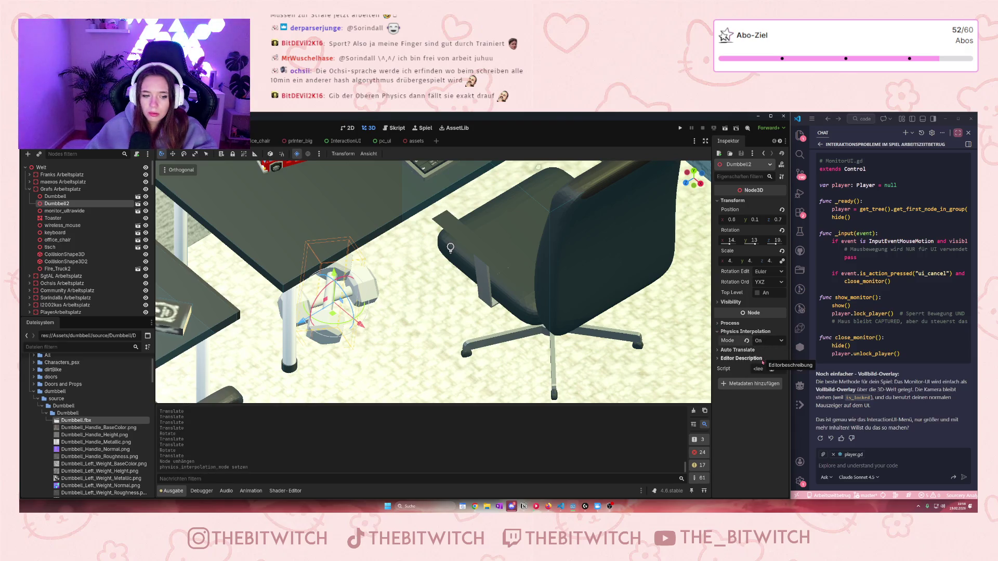
left_click(545, 311)
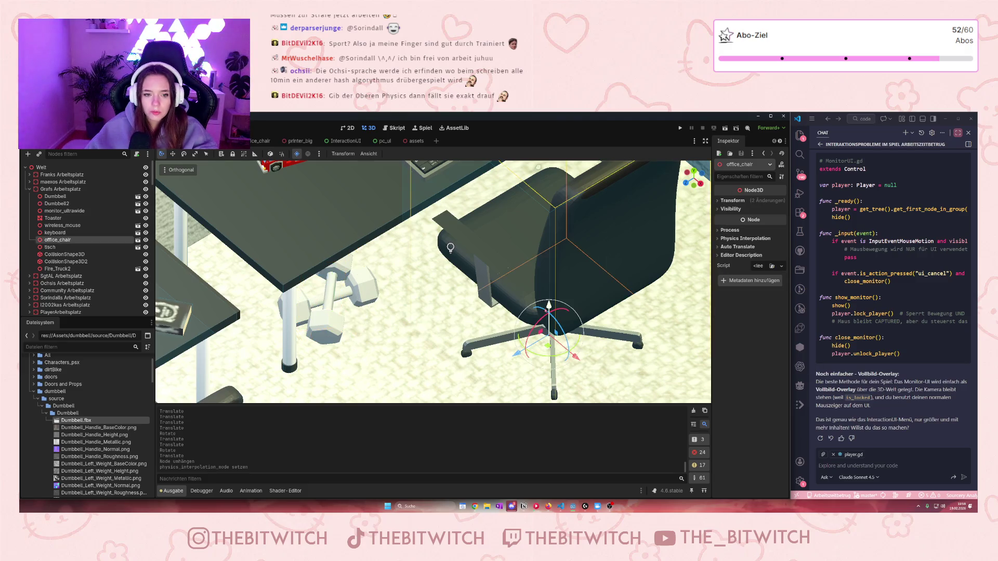
key("ctrl+s")
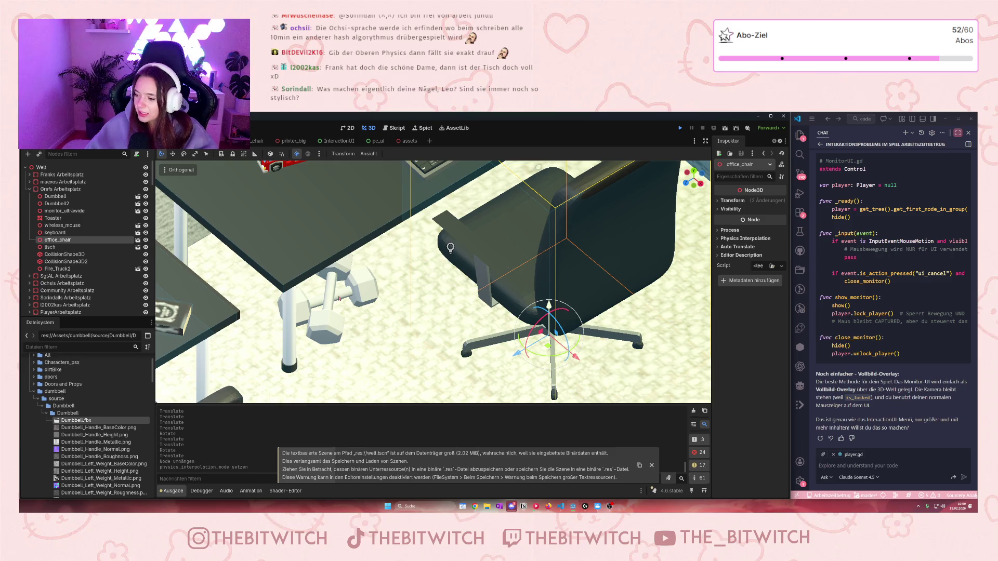
Launch the game with F5 to test the office in first-person view.
key("F5")
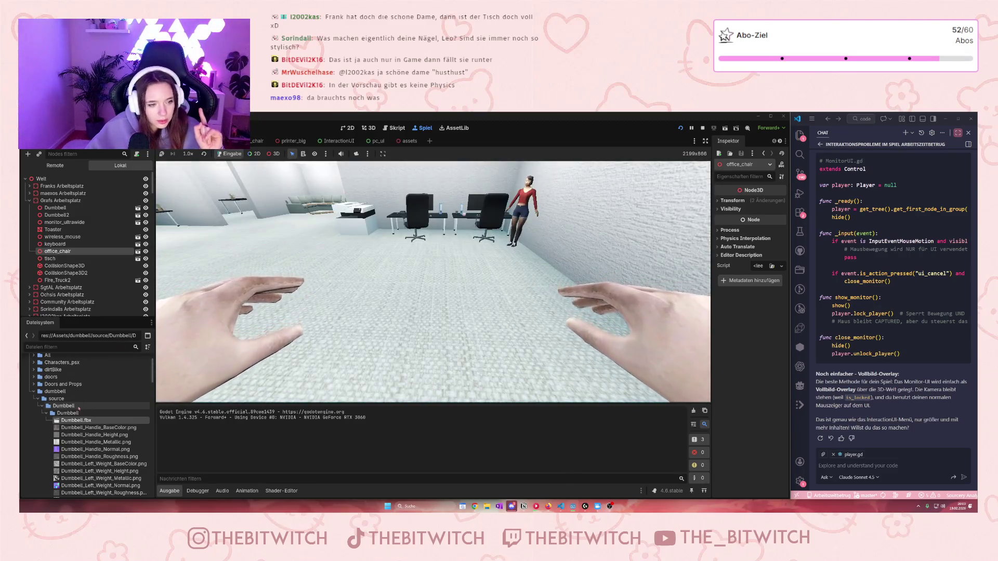
Collapse the dumbbell, PolygonalKitchen, Floor Pack, Wall Pack, sounds and TOYS-Psionic asset folders.
left_click(33, 391)
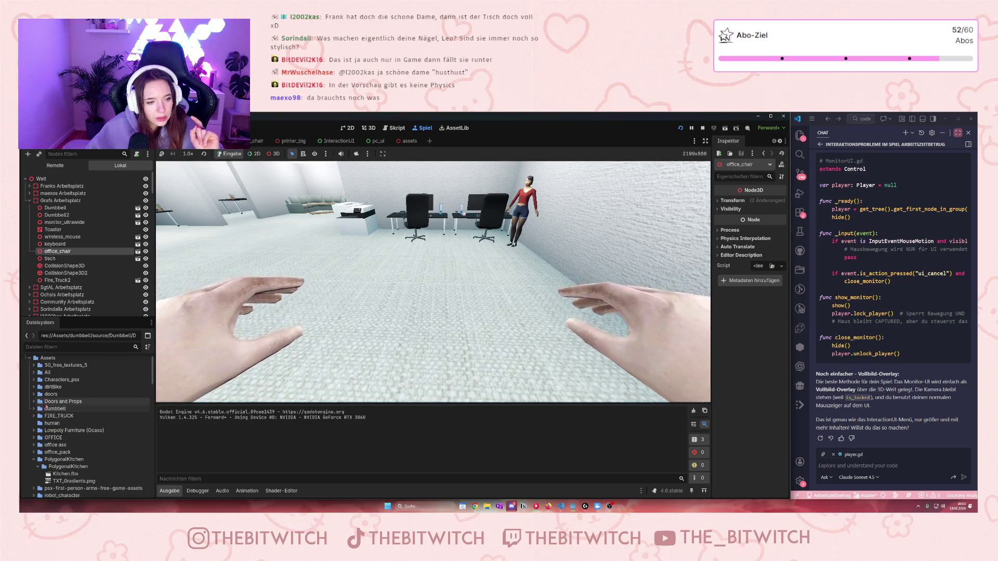
left_click(34, 460)
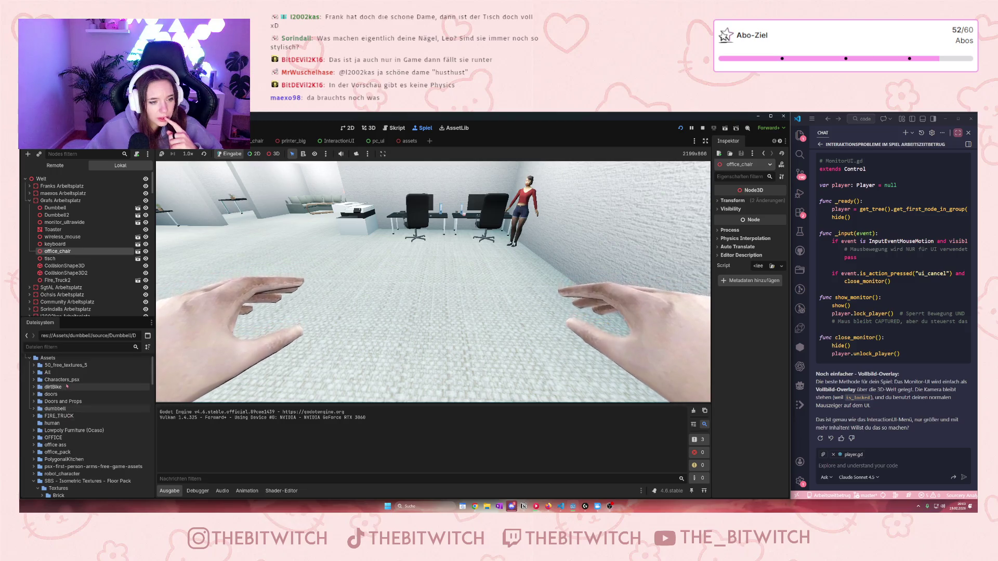
scroll(67, 386, "down", 3)
left_click(34, 412)
left_click(35, 442)
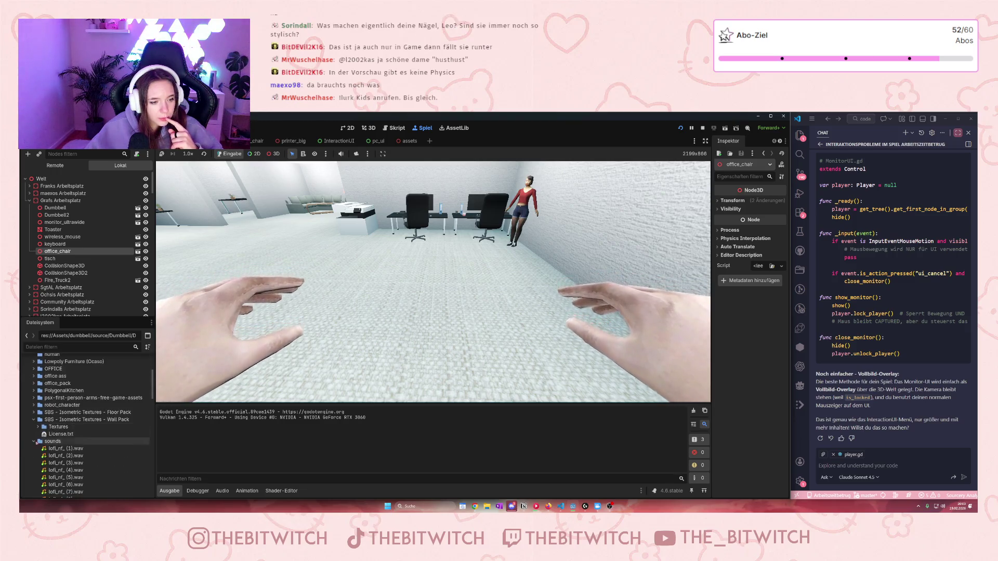
left_click(34, 419)
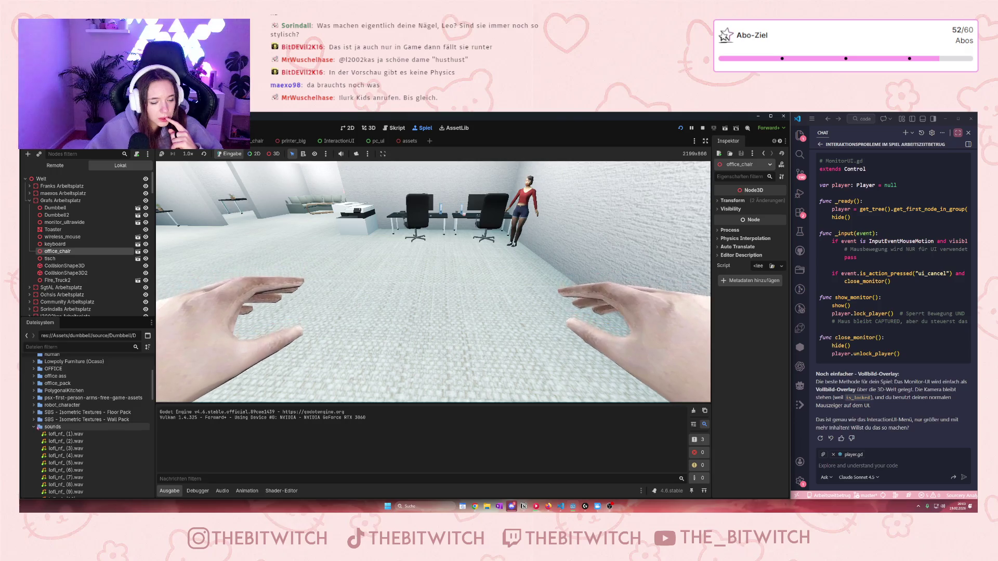
left_click(33, 426)
left_click(34, 434)
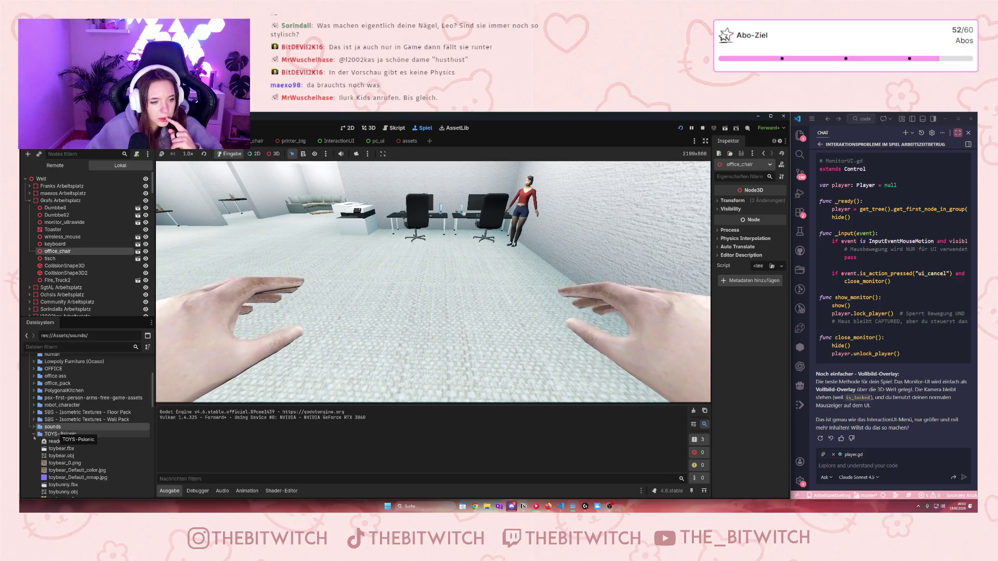
left_click(33, 435)
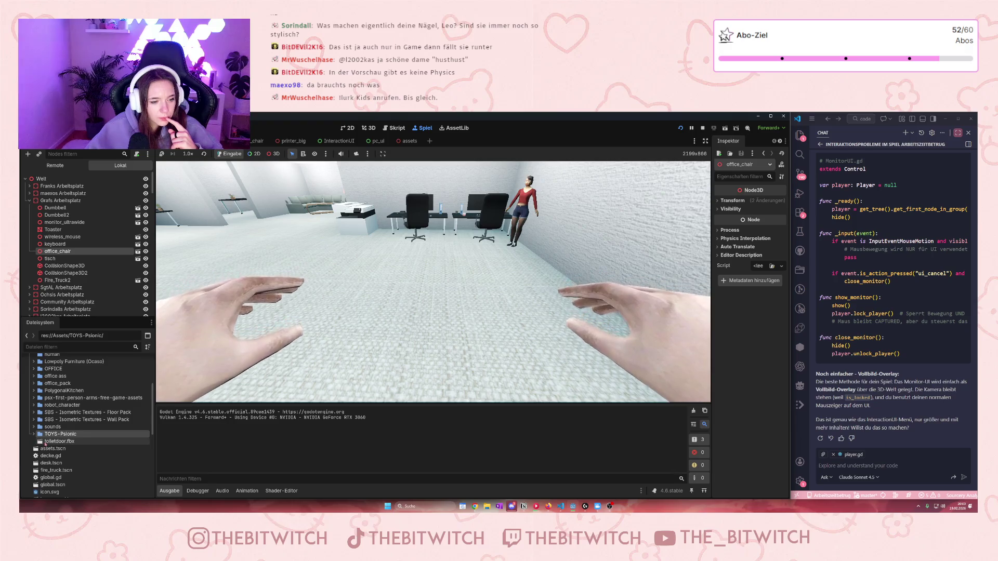
Select toiletdoor.fbx and collapse the Grafs Arbeitsplatz and Wände groups in the Scene tree.
left_click(48, 442)
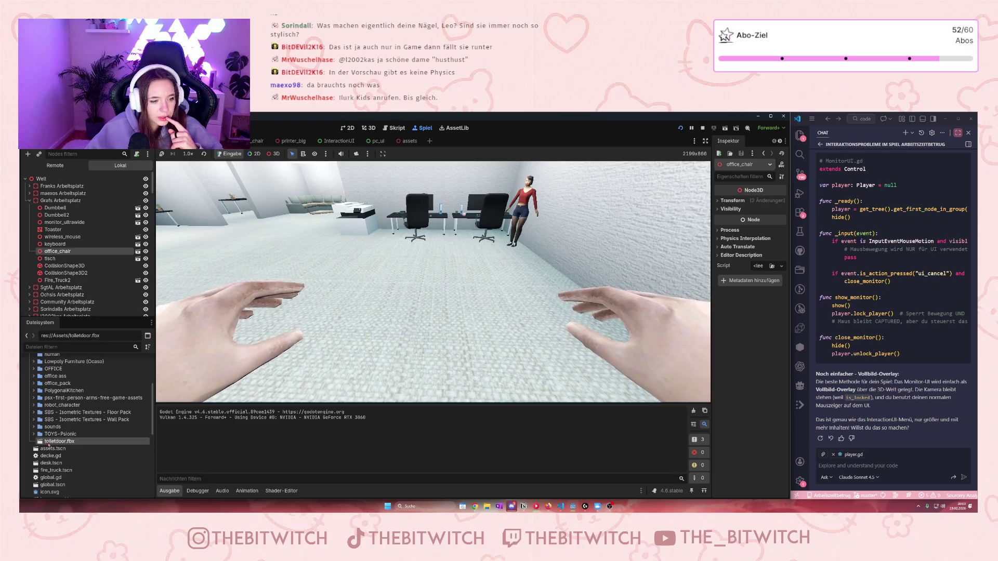
left_click(30, 201)
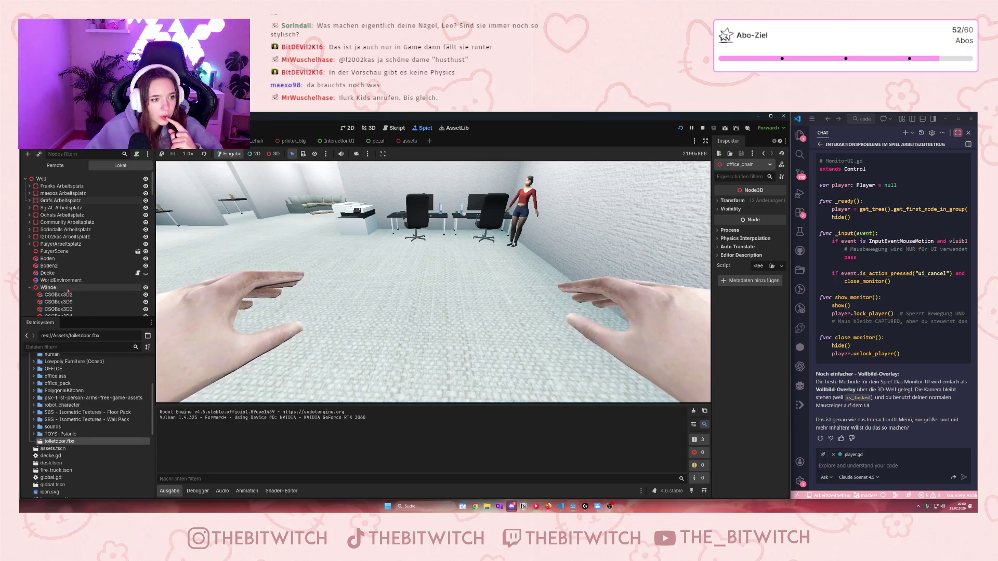
left_click(29, 287)
Add toiletdoor.fbx to the scene, then walk up to the door in-game and open it with E.
left_click_drag(71, 426, 38, 286)
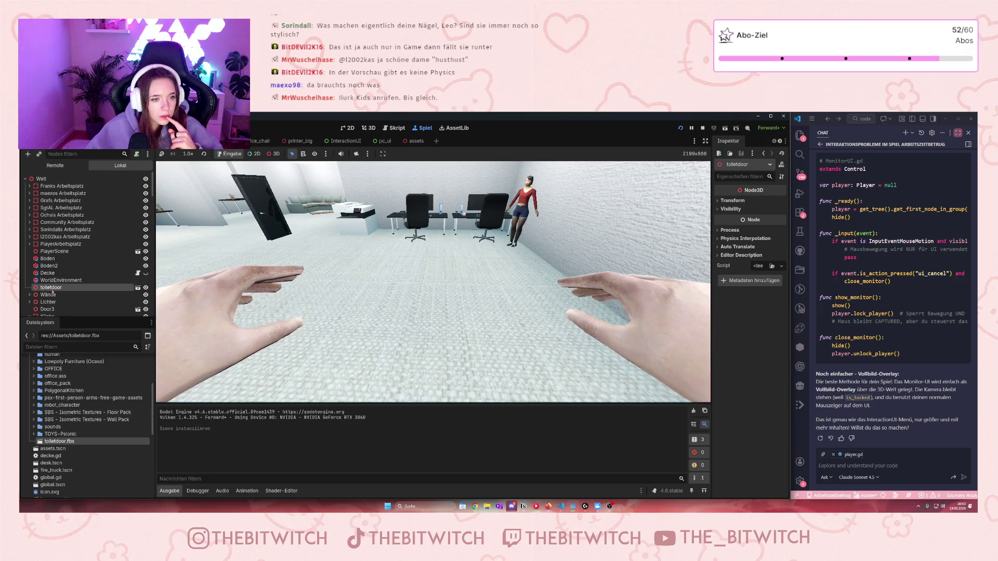
left_click(203, 241)
key("w")
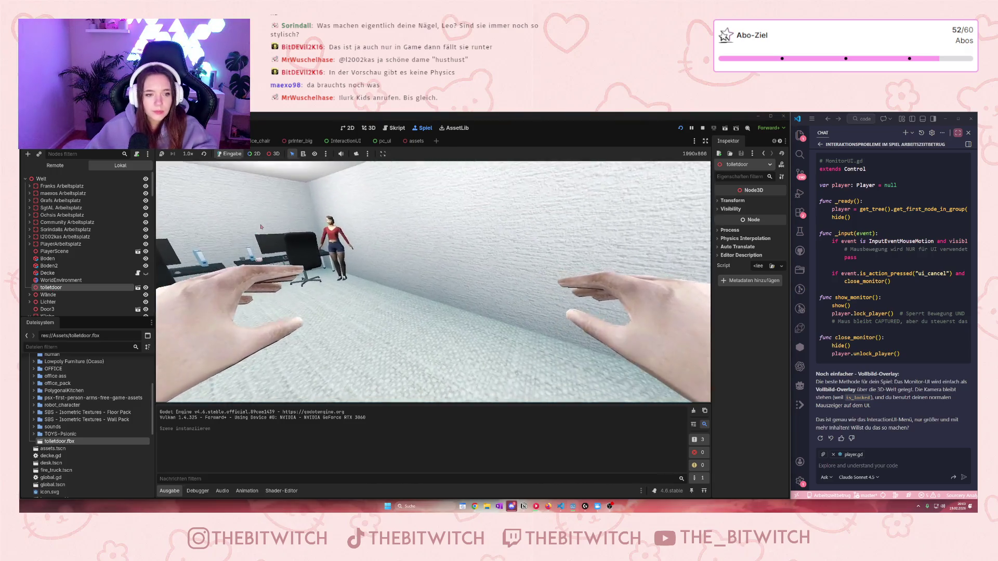
key("w")
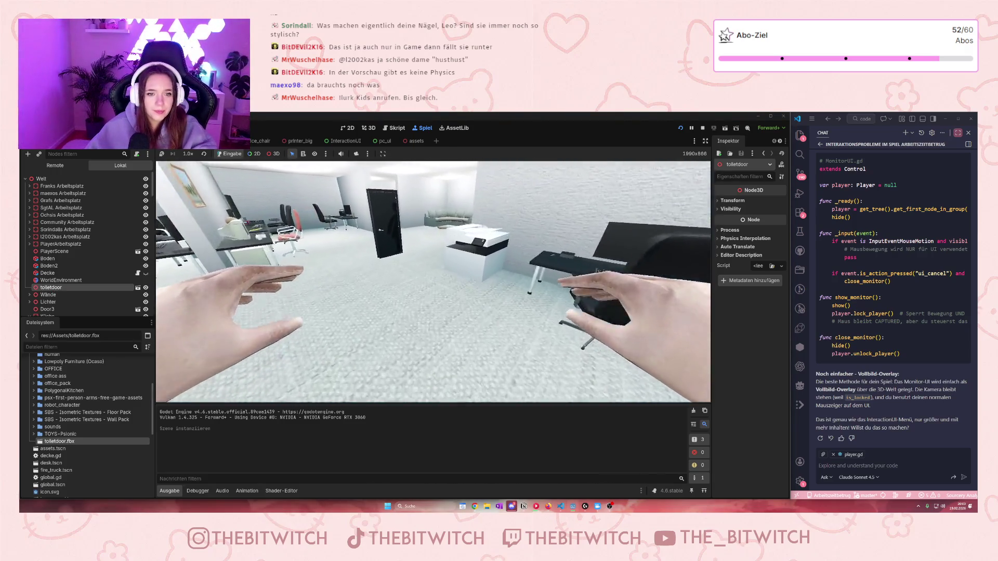
key("w")
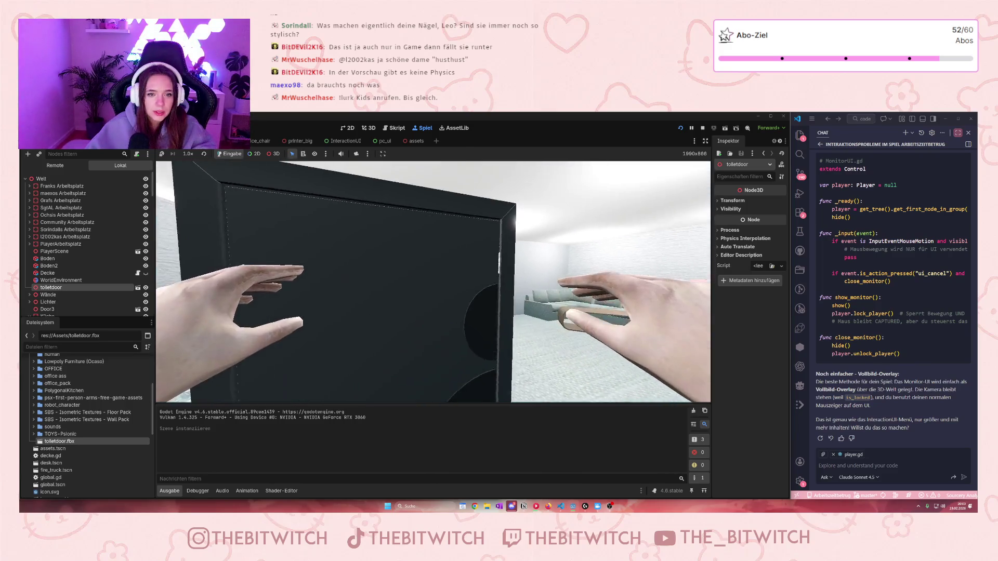
key("e")
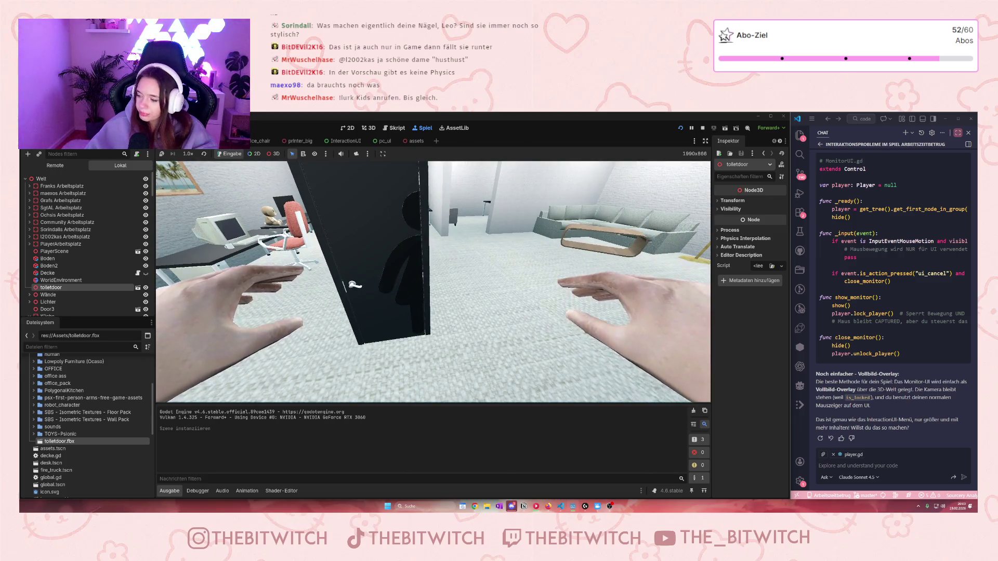
Walk around the open toilet door to view it from other sides, then stop the game with F8.
key("s")
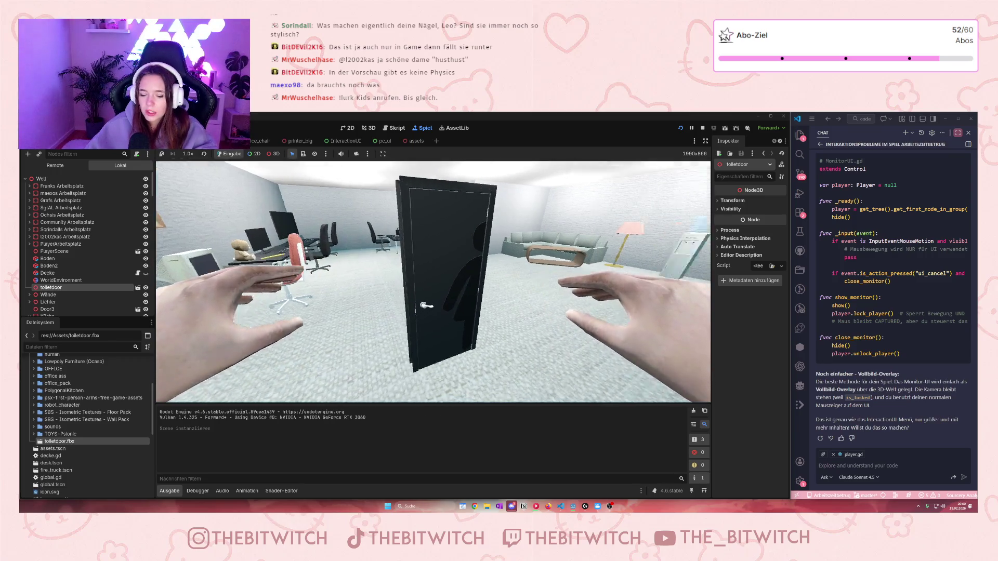
key("w")
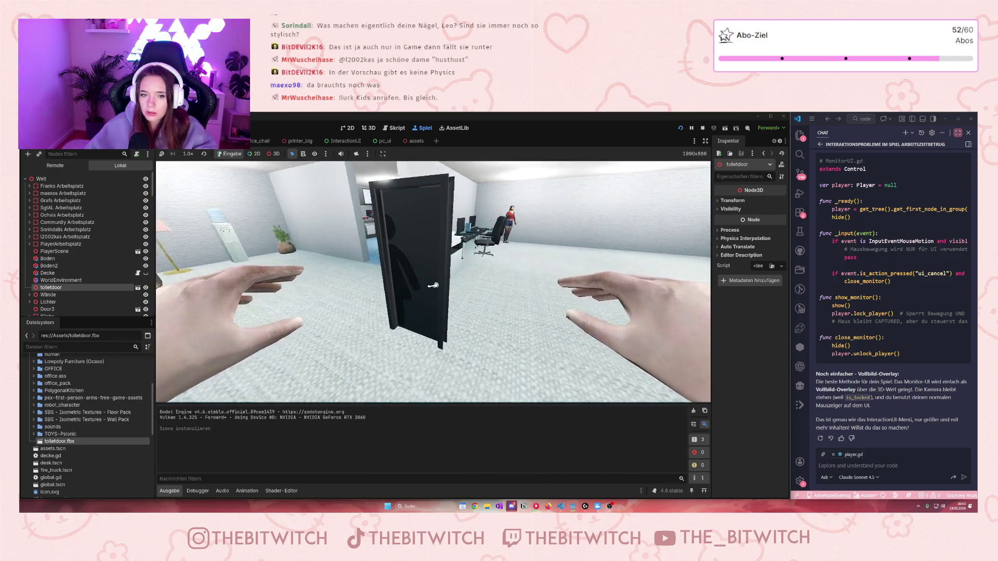
key("w")
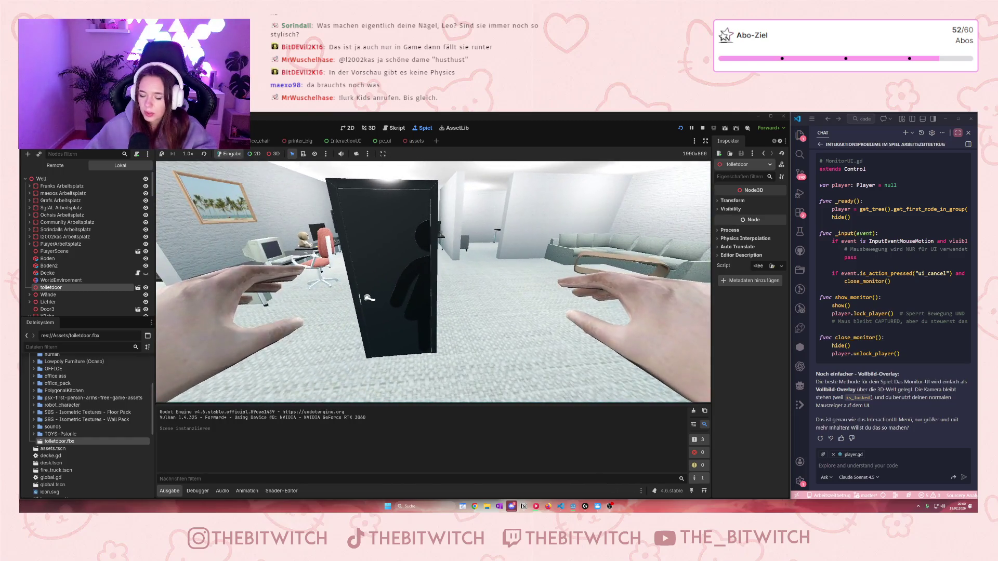
key("w")
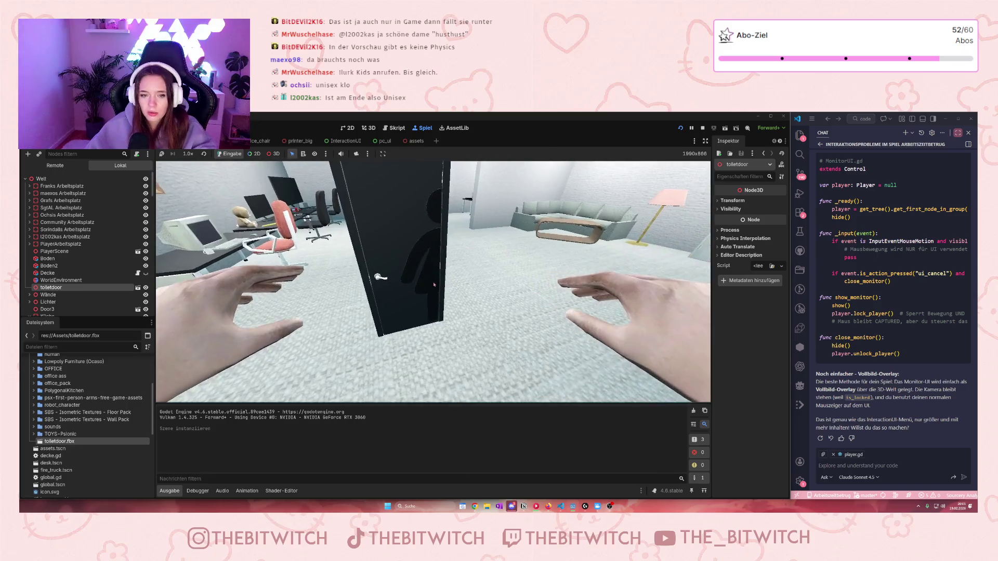
key("F8")
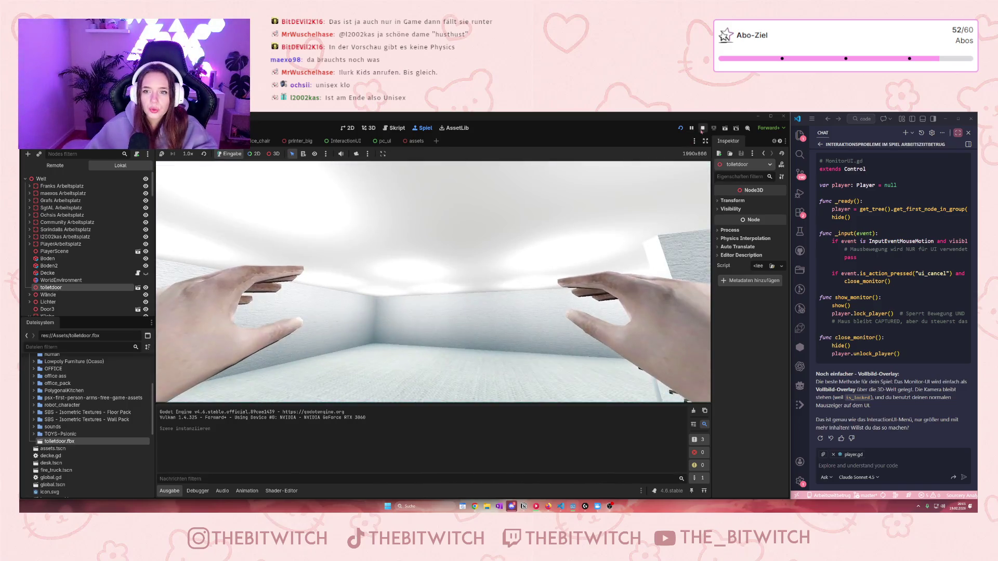
Orbit to a low side view and drag the toiletdoor node over to the back office wall.
scroll(449, 312, "down", 5)
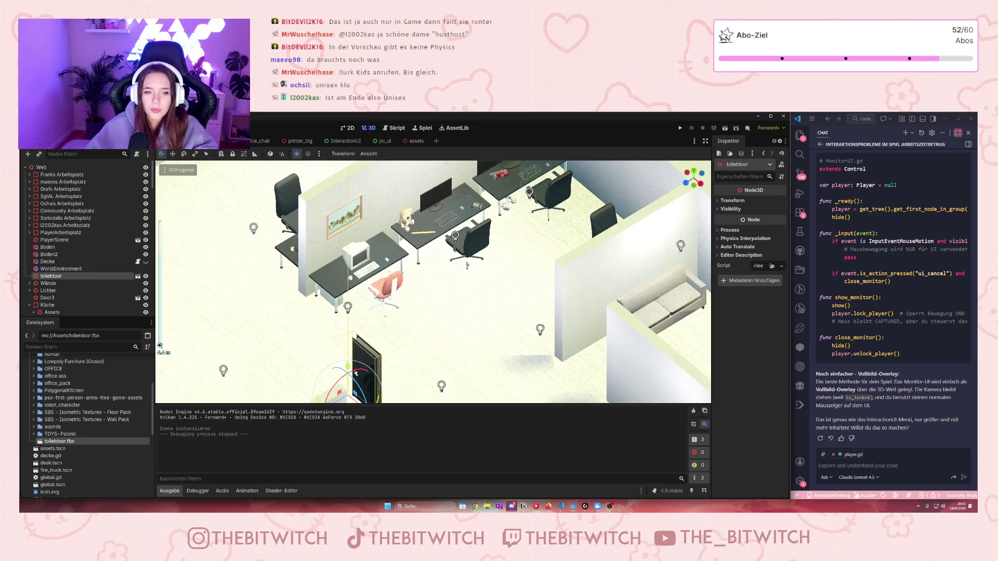
scroll(410, 327, "up", 5)
mouse_move(410, 327)
left_mouse_down()
mouse_move(622, 276)
mouse_move(634, 297)
mouse_move(702, 309)
mouse_move(572, 318)
left_mouse_up()
scroll(629, 294, "down", 4)
scroll(626, 291, "up", 5)
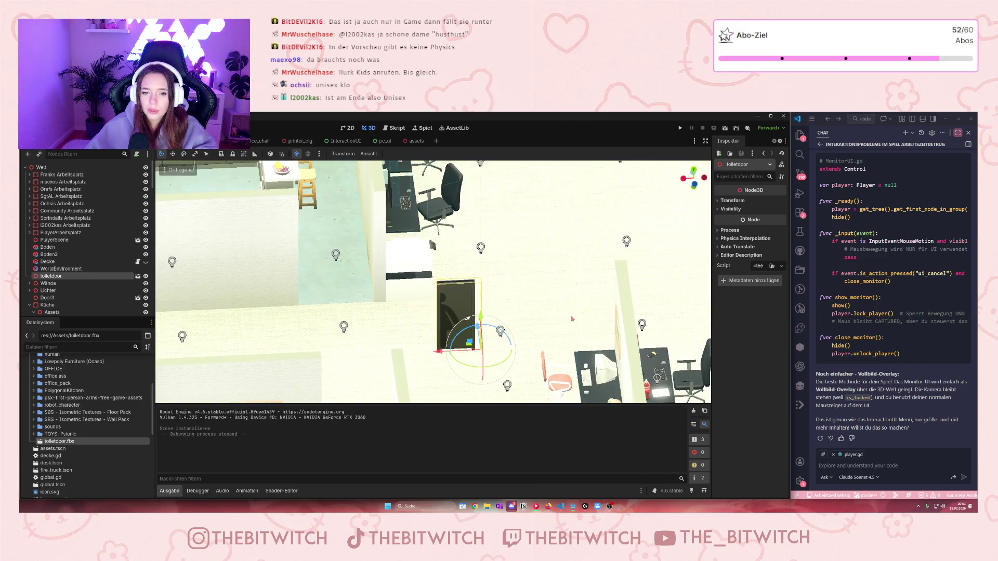
mouse_move(479, 335)
left_mouse_down()
mouse_move(460, 203)
mouse_move(432, 228)
mouse_move(498, 300)
mouse_move(494, 254)
mouse_move(494, 354)
mouse_move(479, 247)
left_mouse_up()
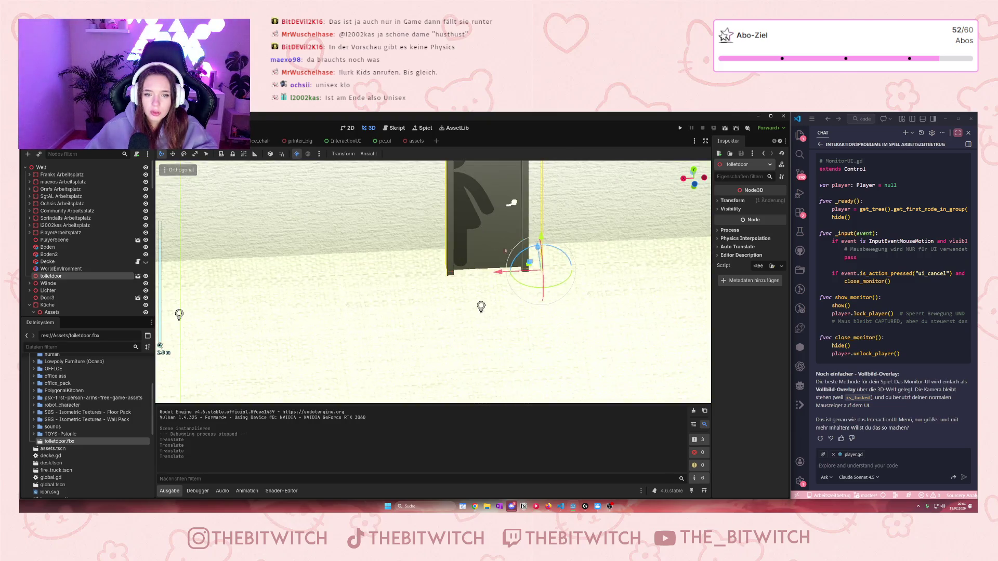
scroll(357, 286, "down", 3)
scroll(358, 286, "up", 3)
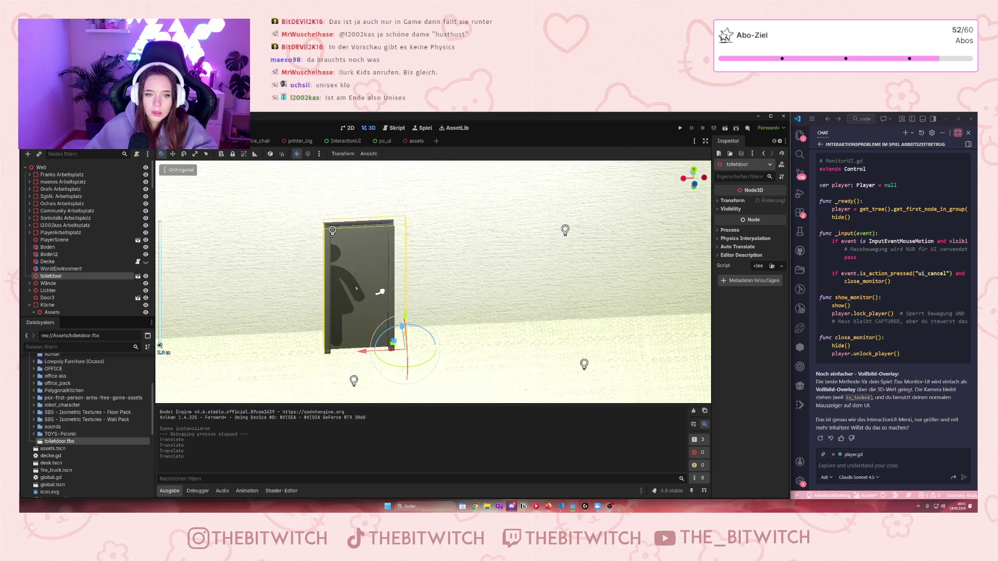
scroll(358, 286, "down", 3)
scroll(600, 348, "up", 3)
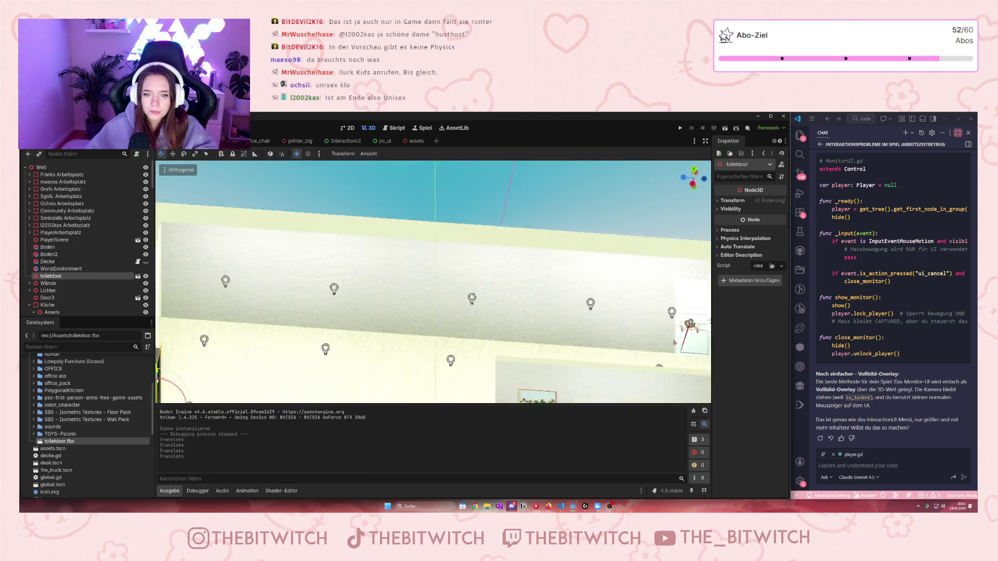
scroll(600, 349, "down", 3)
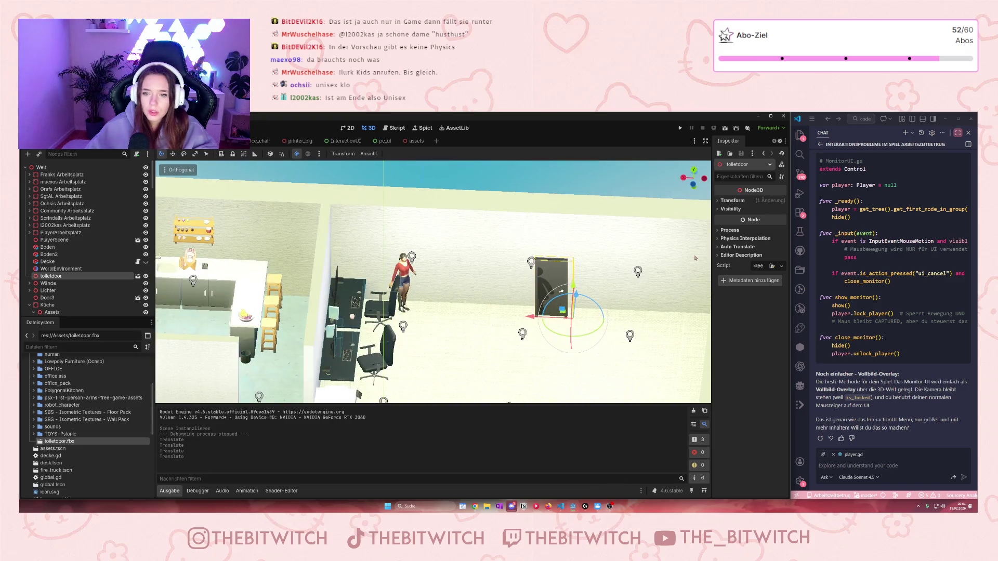
Set the toiletdoor's Transform Scale to 1.5 in the Inspector.
left_click(727, 201)
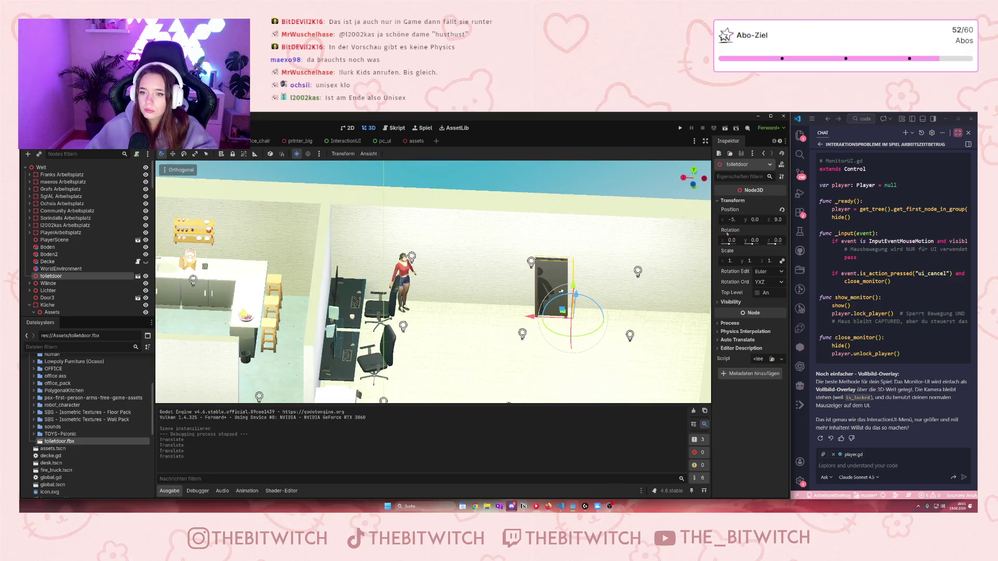
left_click(730, 261)
type("2")
key("Return")
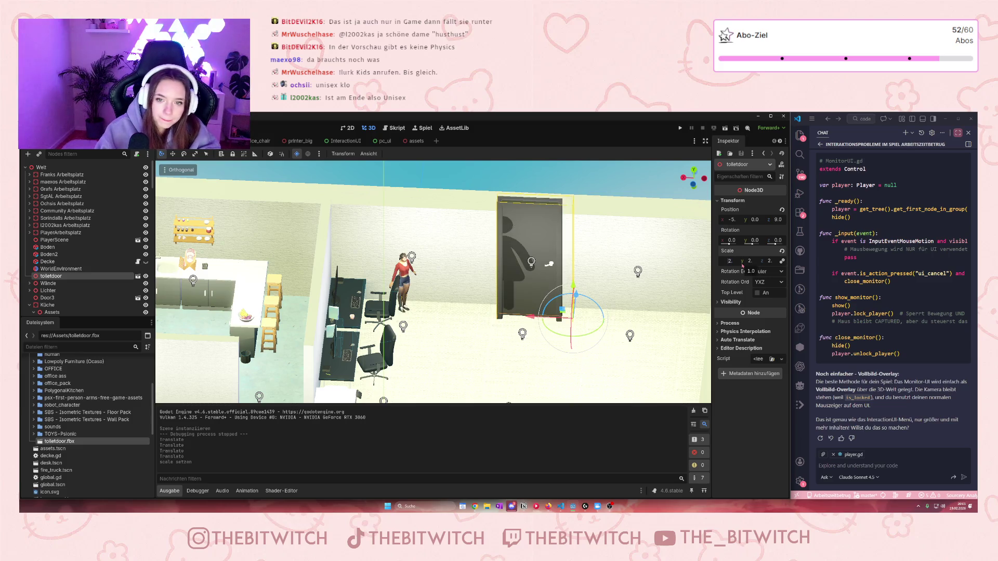
type("1")
key("Return")
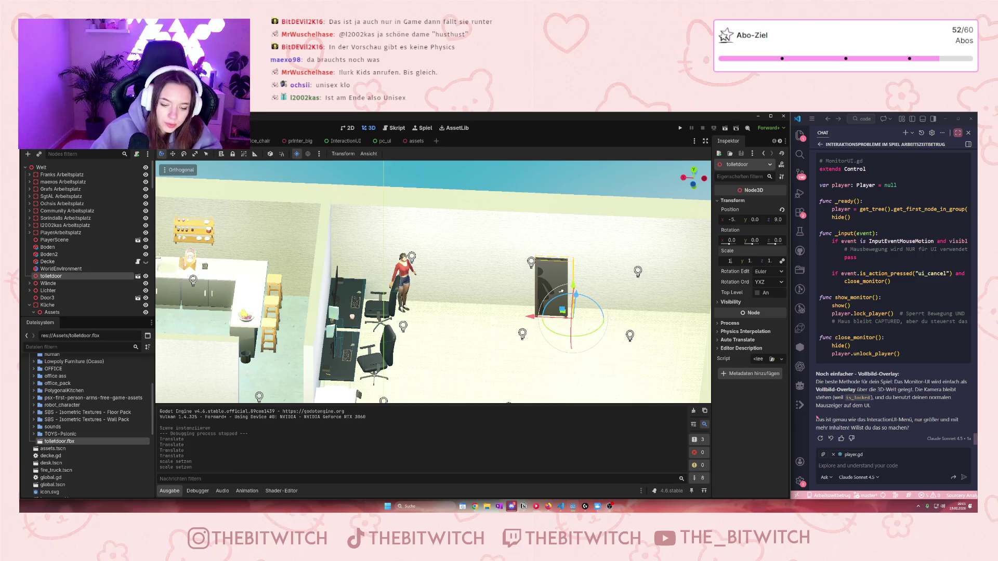
type(".5")
key("Return")
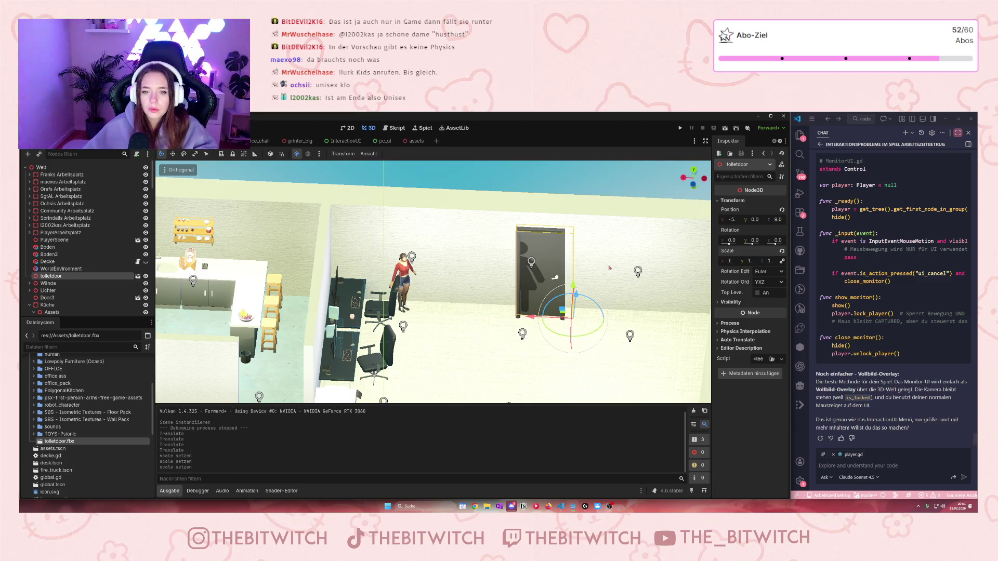
Move the door to Z 9.2 and rotate it slightly around Y so it sits flush against the wall.
mouse_move(575, 294)
left_mouse_down()
mouse_move(586, 276)
mouse_move(577, 289)
left_mouse_up()
scroll(582, 291, "up", 5)
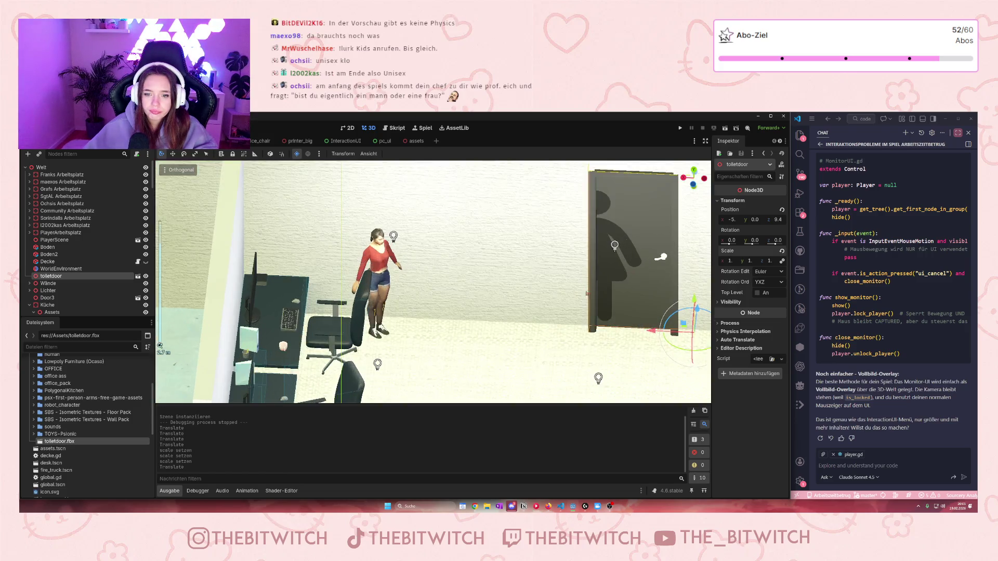
key("f")
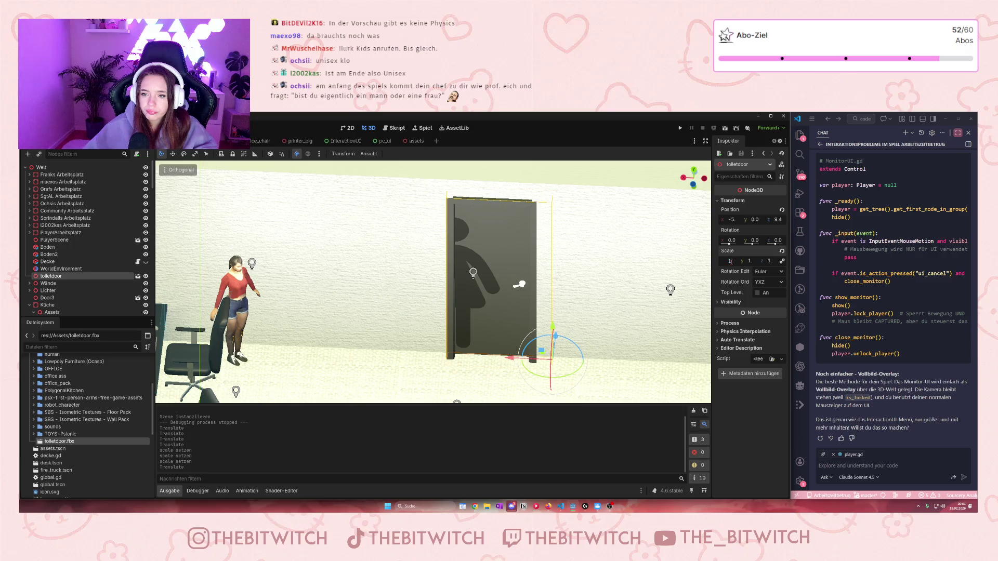
type("5")
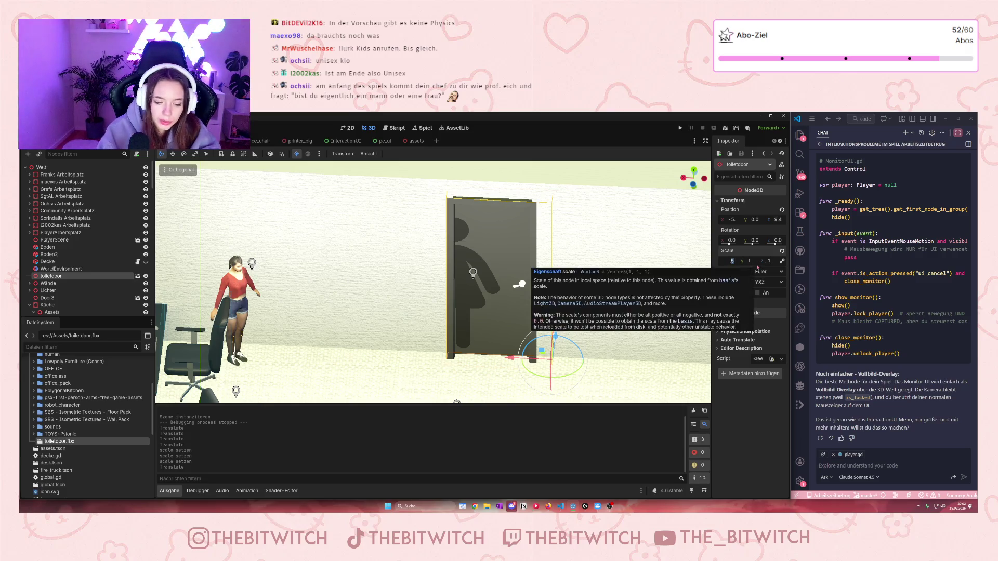
key("Return")
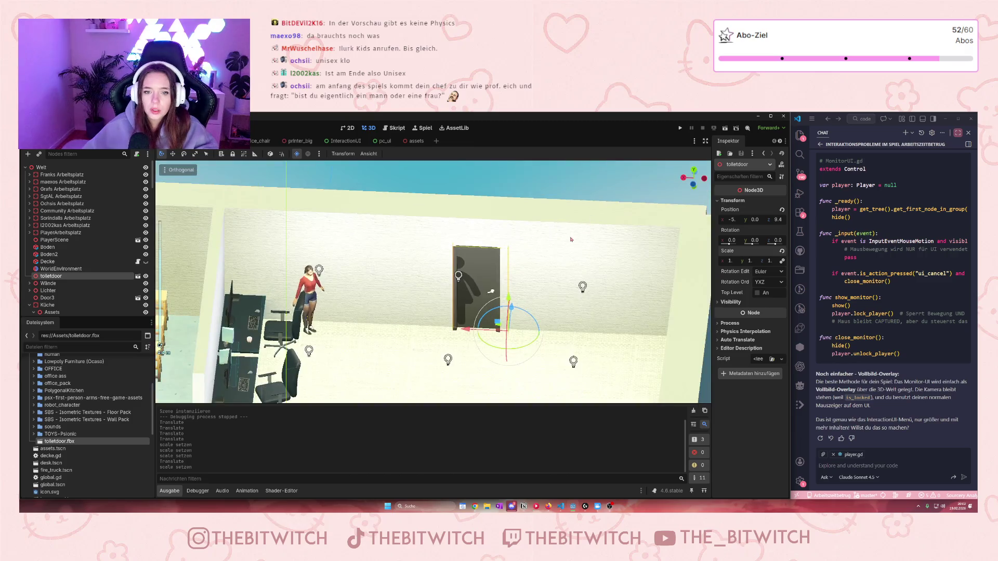
scroll(532, 286, "up", 3)
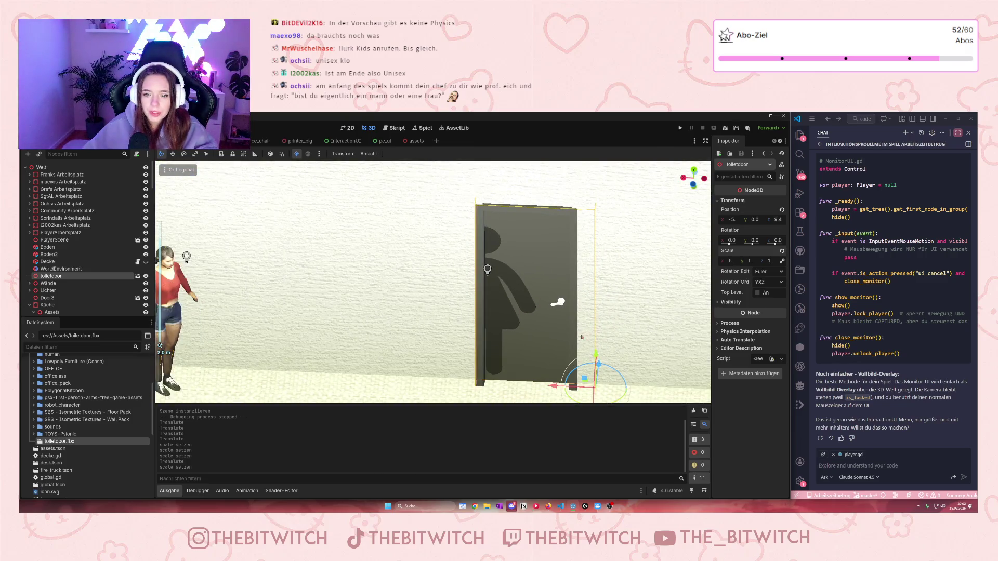
left_click_drag(600, 357, 599, 371)
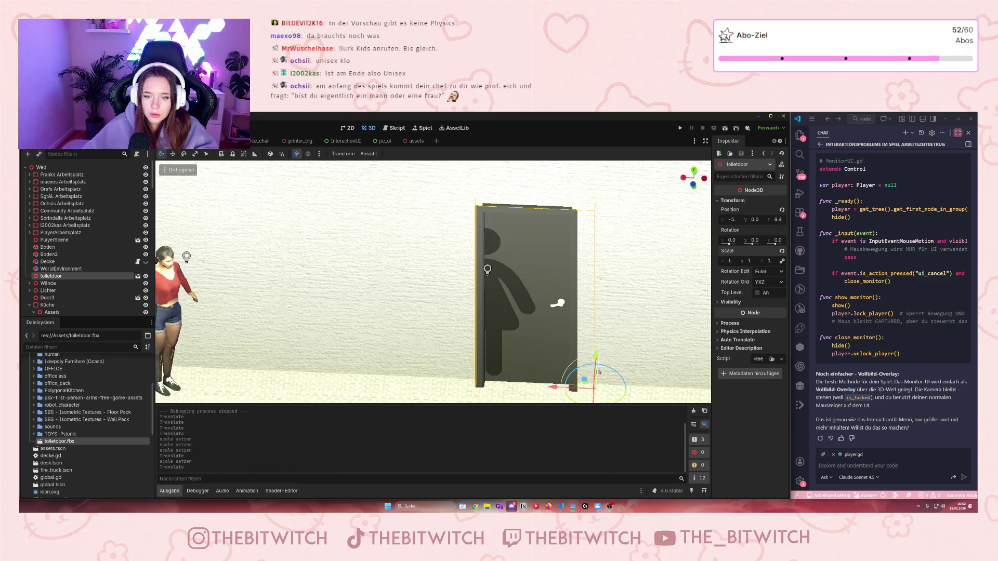
scroll(585, 379, "down", 1)
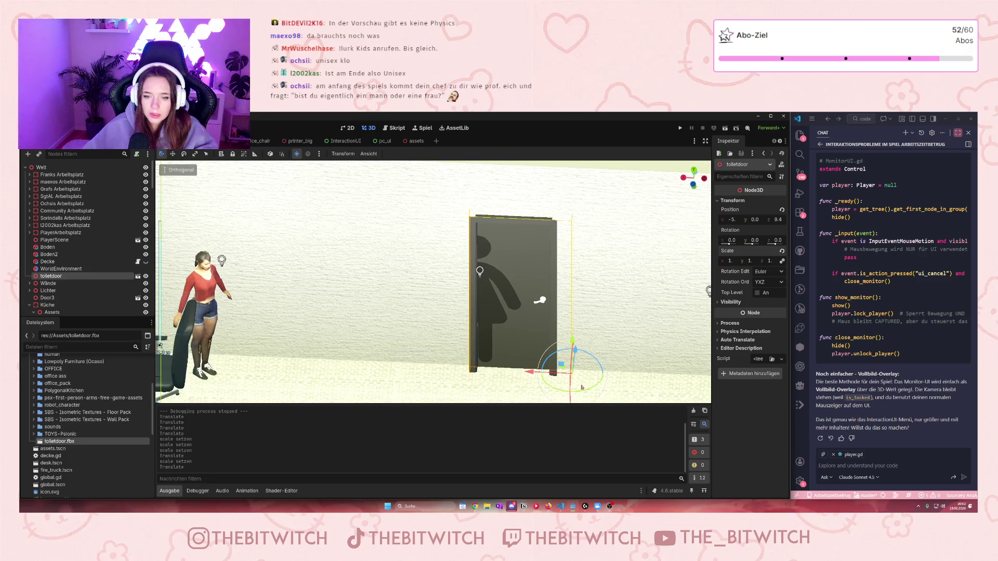
mouse_move(583, 388)
left_mouse_down()
mouse_move(639, 368)
mouse_move(638, 328)
mouse_move(611, 290)
mouse_move(563, 268)
mouse_move(496, 284)
left_mouse_up()
left_click_drag(575, 361, 574, 357)
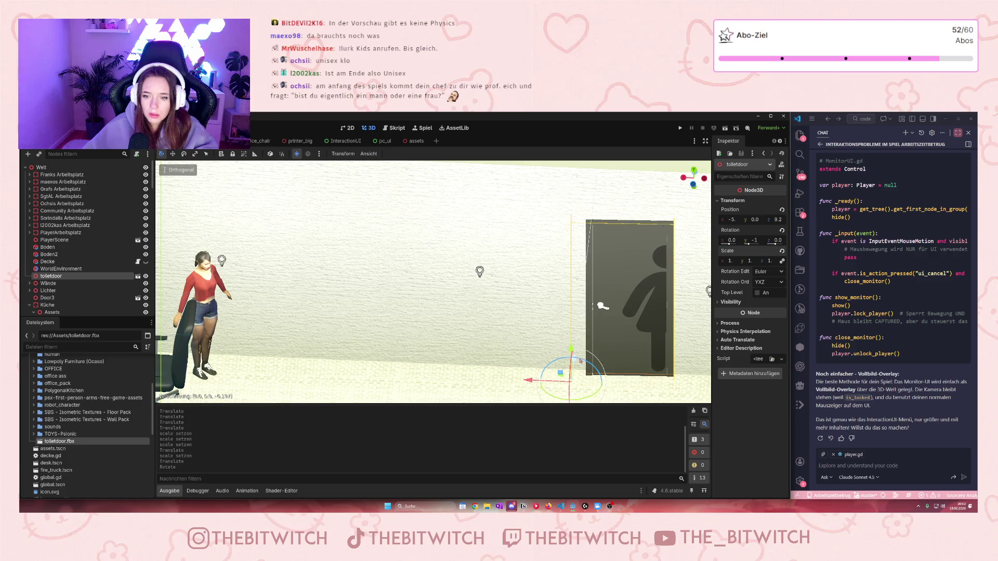
Turn the door via Rotation Y to 18° and slide it along X back to position -5, 0, 9.2.
left_click(758, 240)
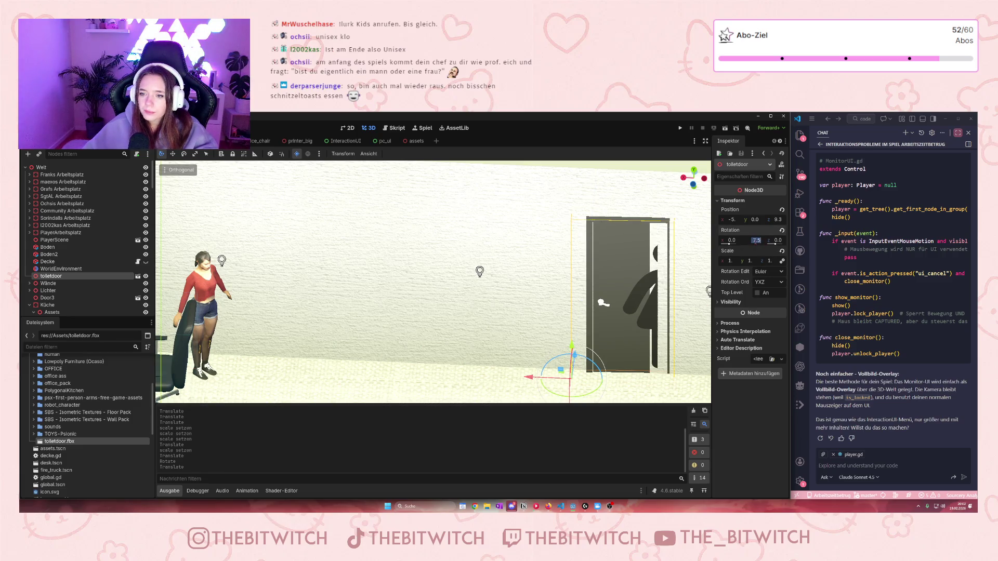
key("BackSpace")
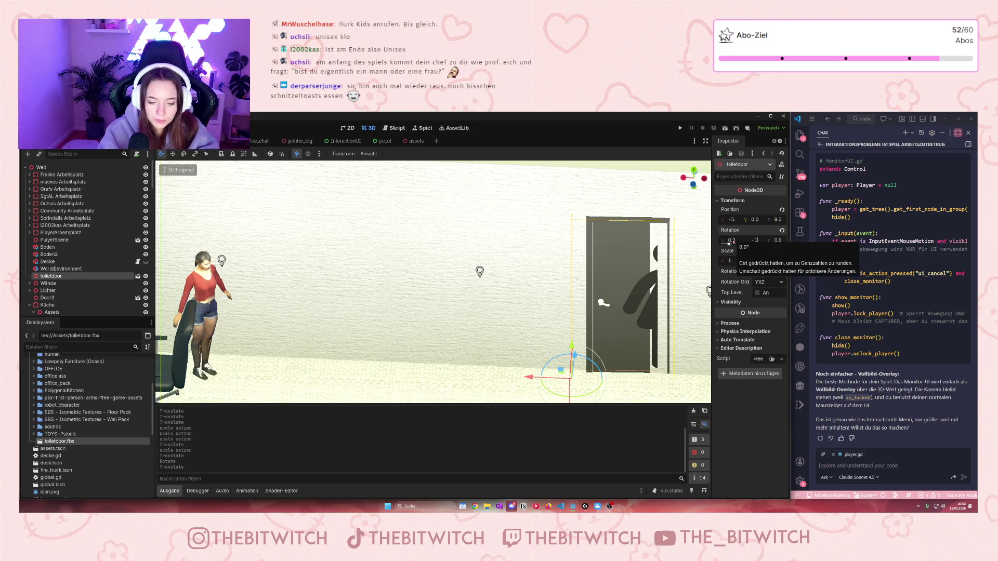
key("Return")
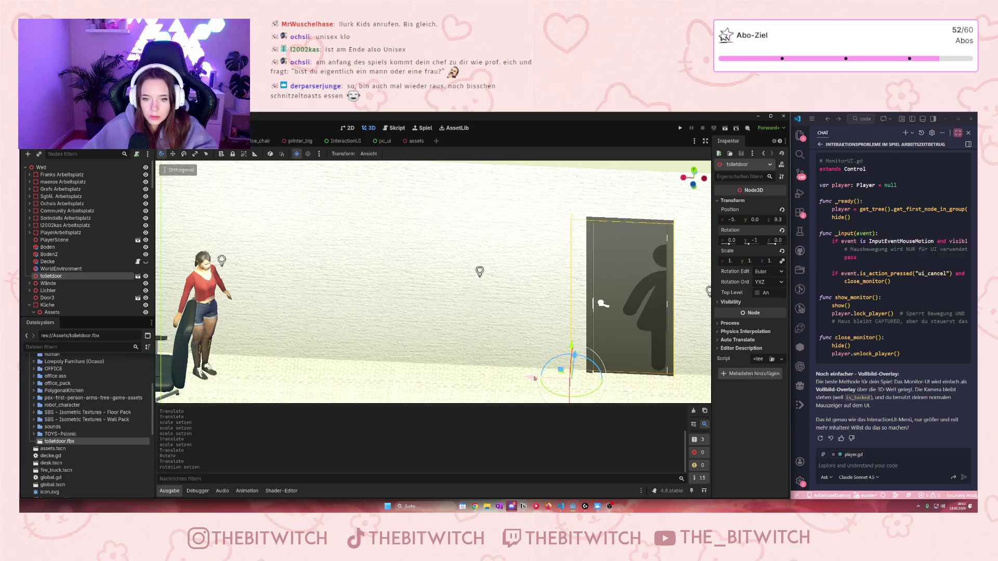
left_click_drag(535, 377, 450, 356)
scroll(426, 332, "down", 5)
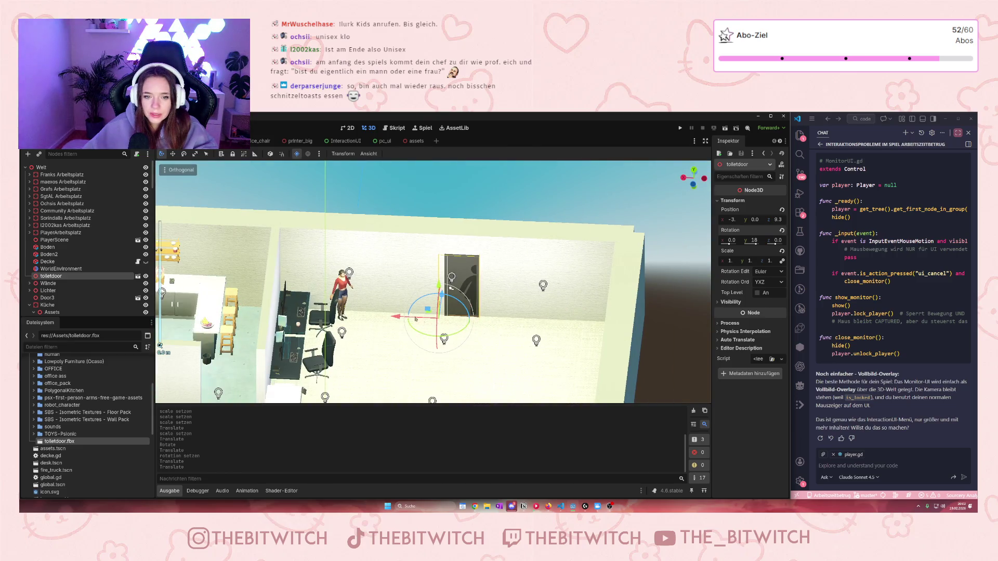
left_click_drag(416, 318, 493, 319)
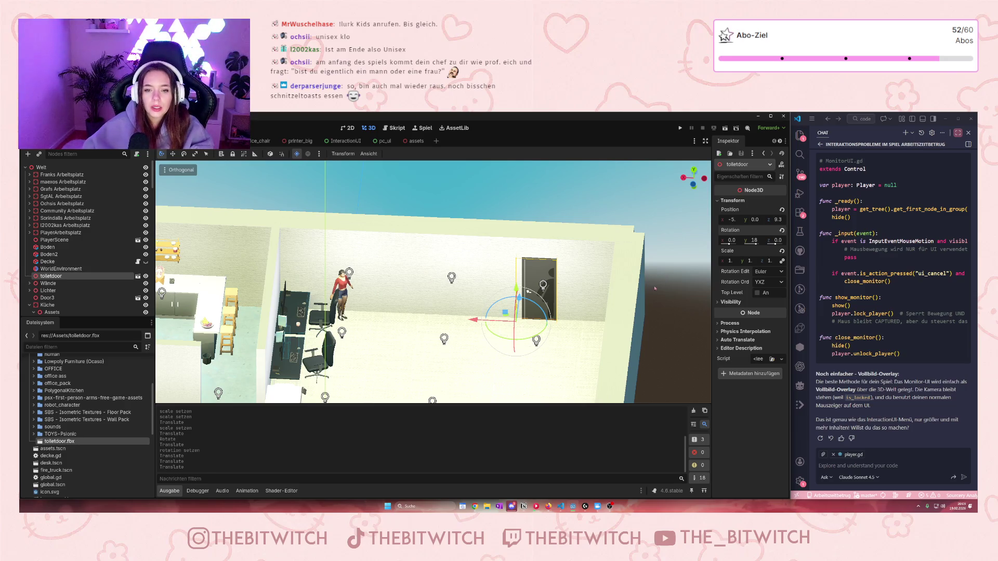
Frame the toilet door and open toiletdoor.fbx as its own inherited scene, choosing Trotzdem öffnen.
scroll(655, 288, "up", 5)
key("f")
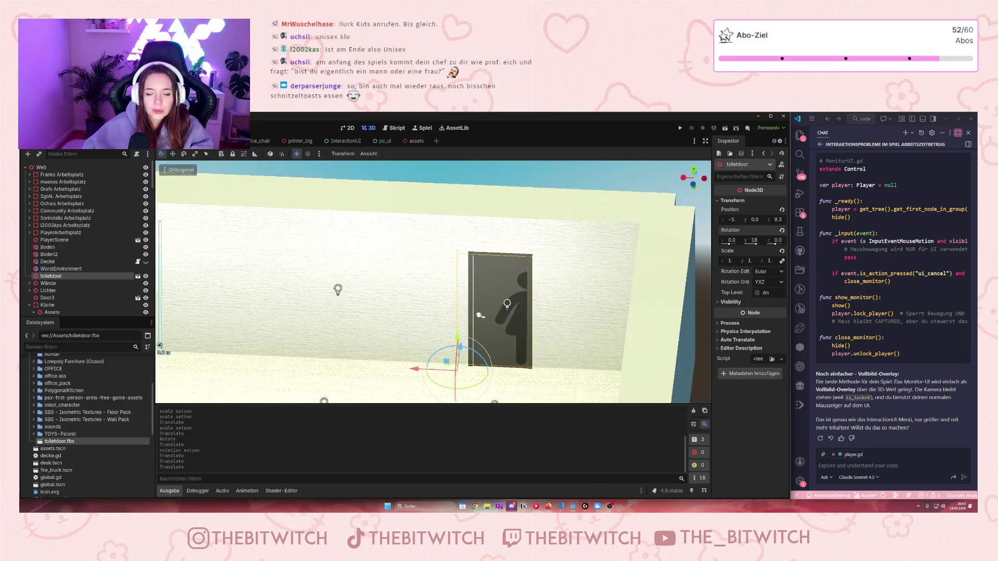
left_click(138, 277)
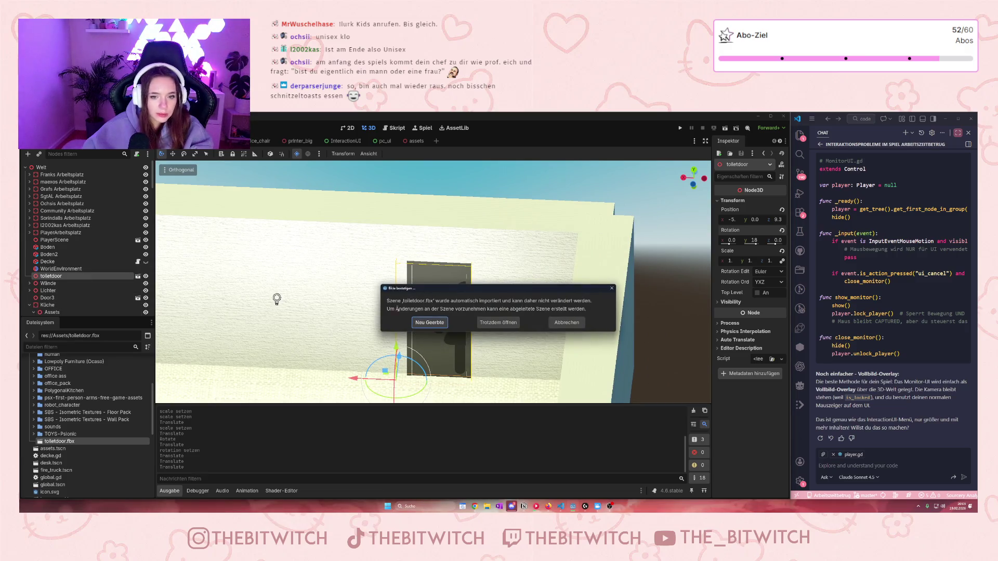
left_click(496, 326)
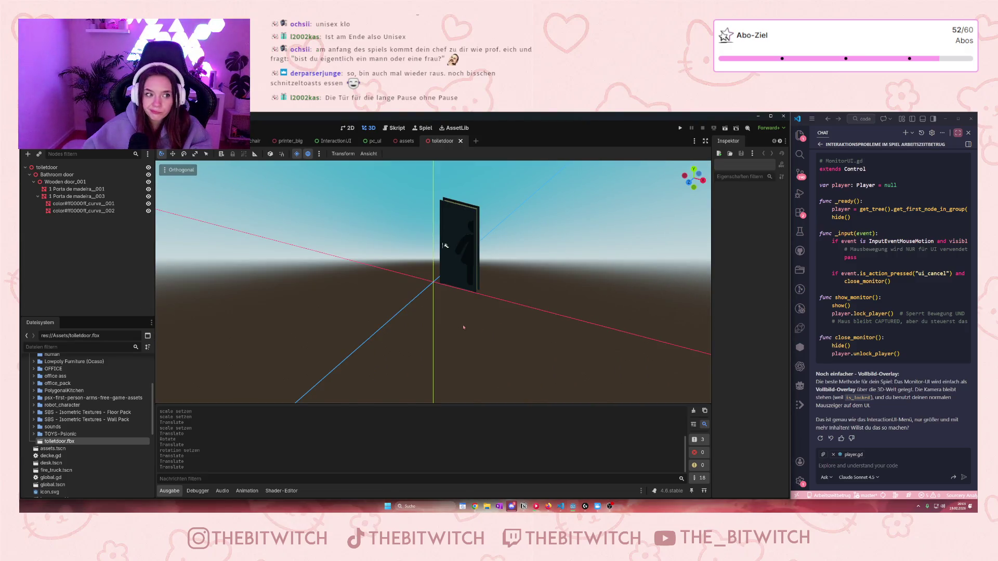
Select the toiletdoor root and each Porta de madeira mesh part in the scene tree.
left_click(38, 196)
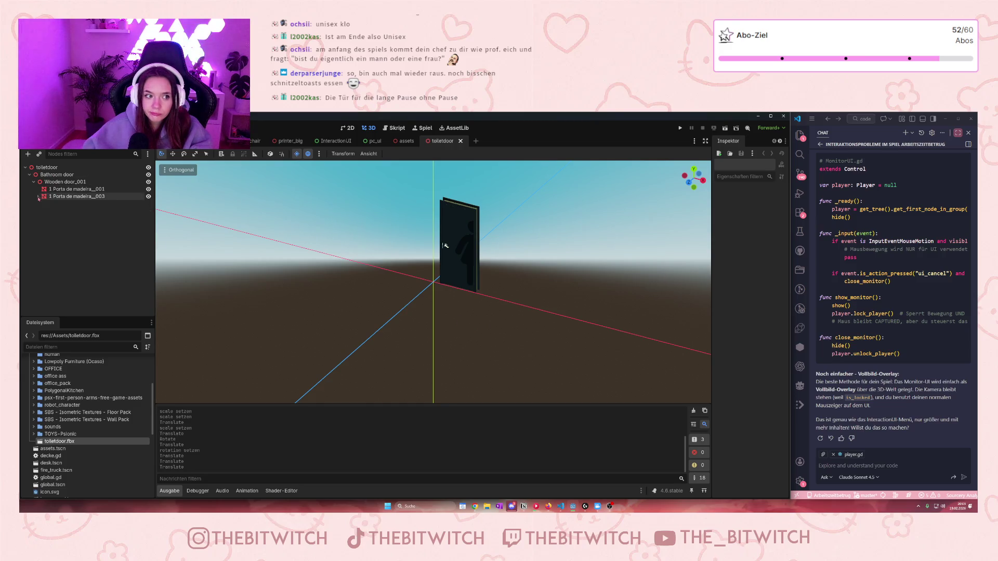
left_click(47, 168)
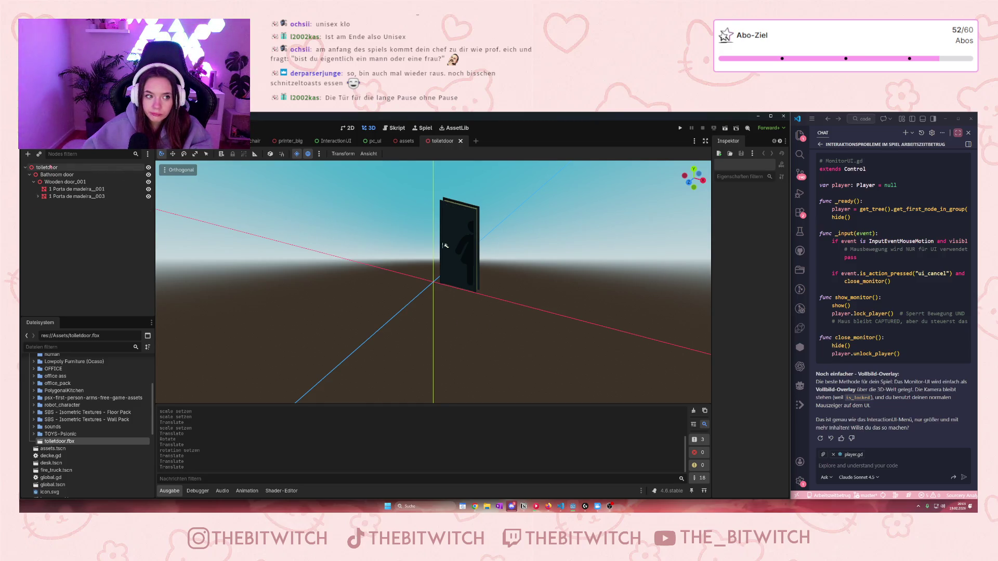
left_click(55, 189)
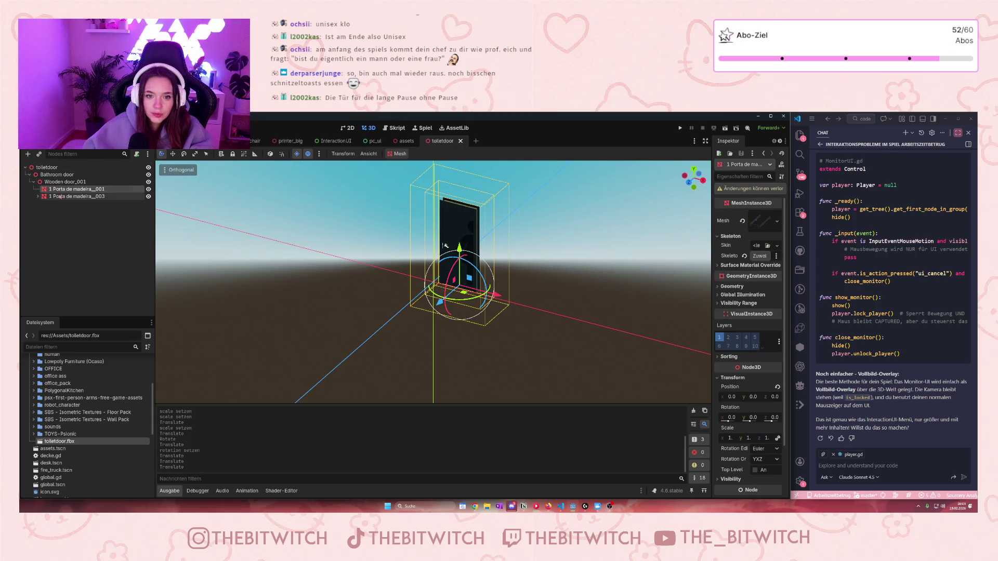
left_click(62, 196)
left_click(57, 189)
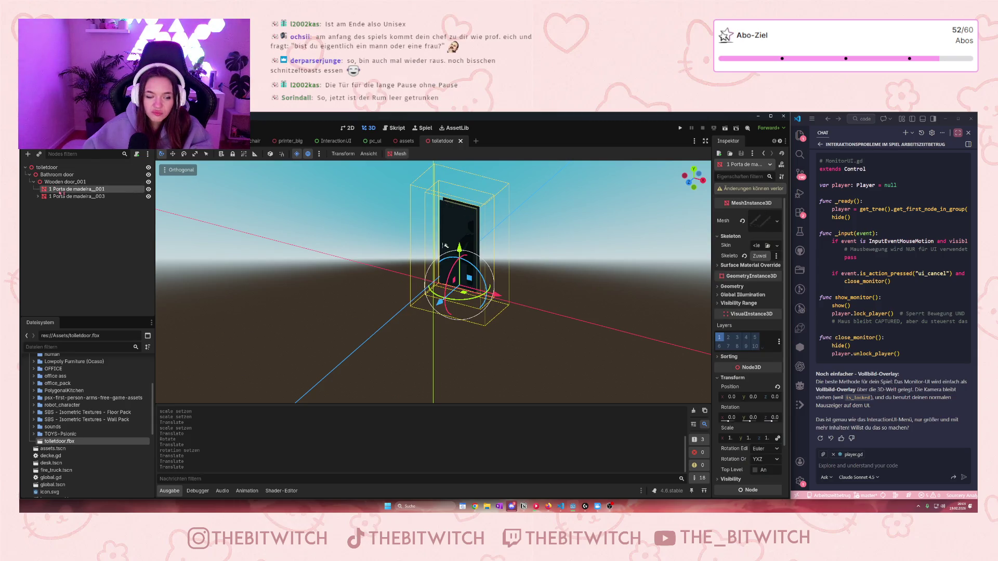
left_click(54, 196)
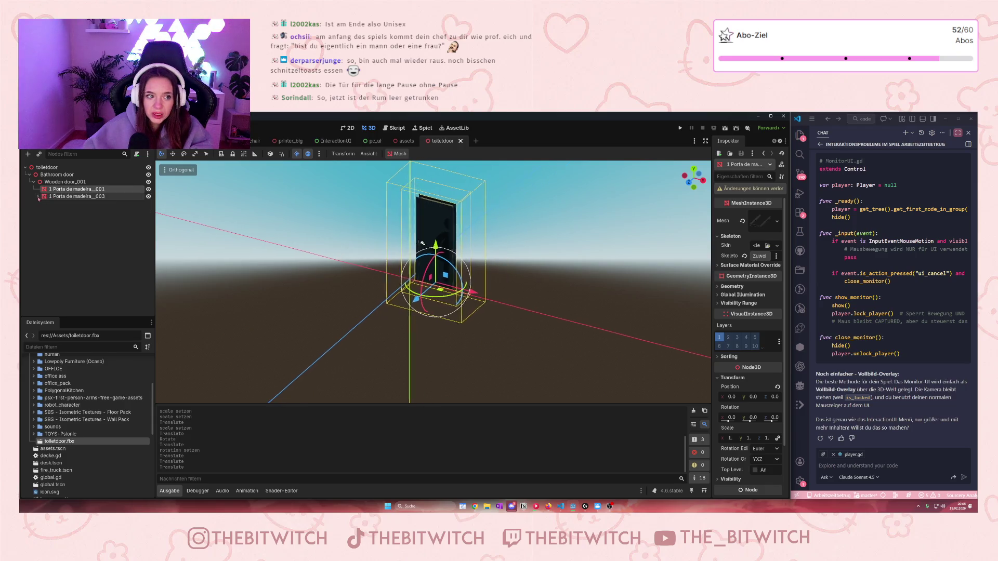
left_click(55, 189)
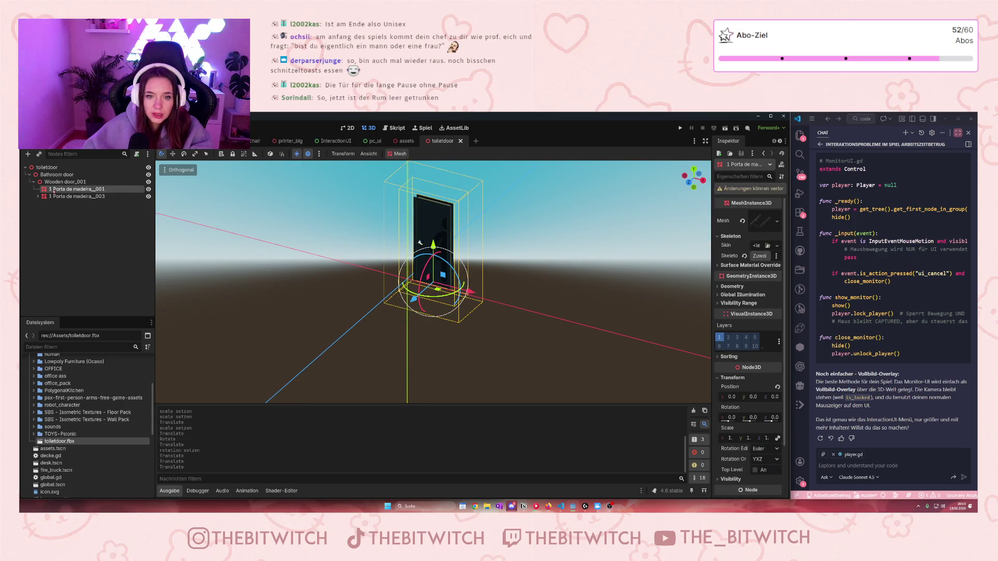
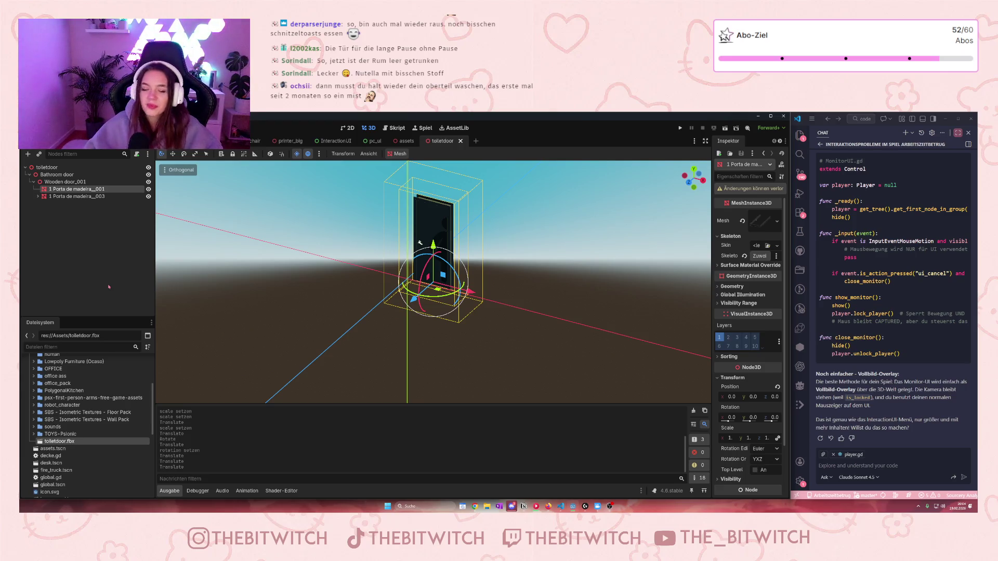
Zoom in on the door, select the Porta de madeira meshes, then bring up Wooden door_001's context menu.
scroll(497, 235, "up", 5)
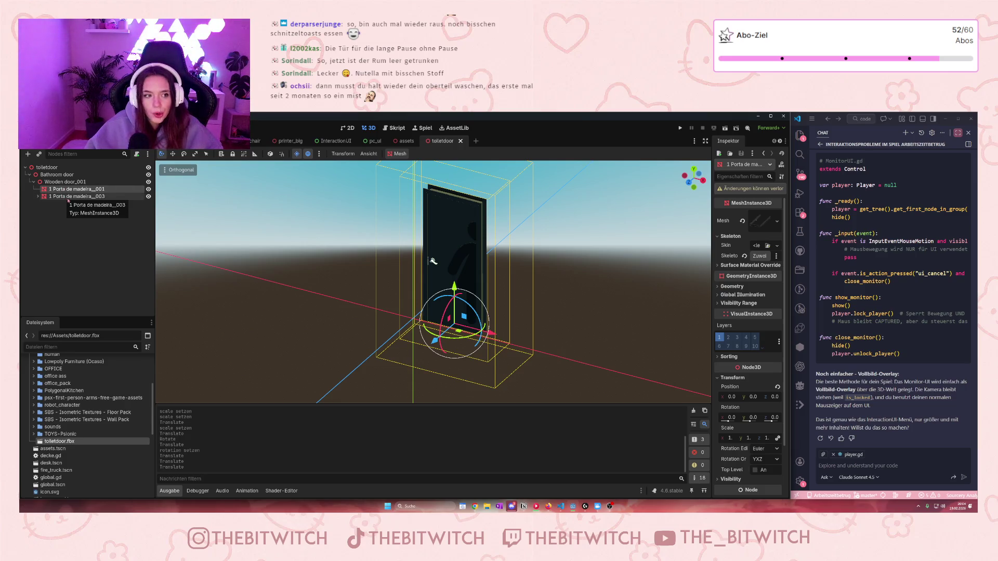
left_click(68, 198)
right_click(68, 192)
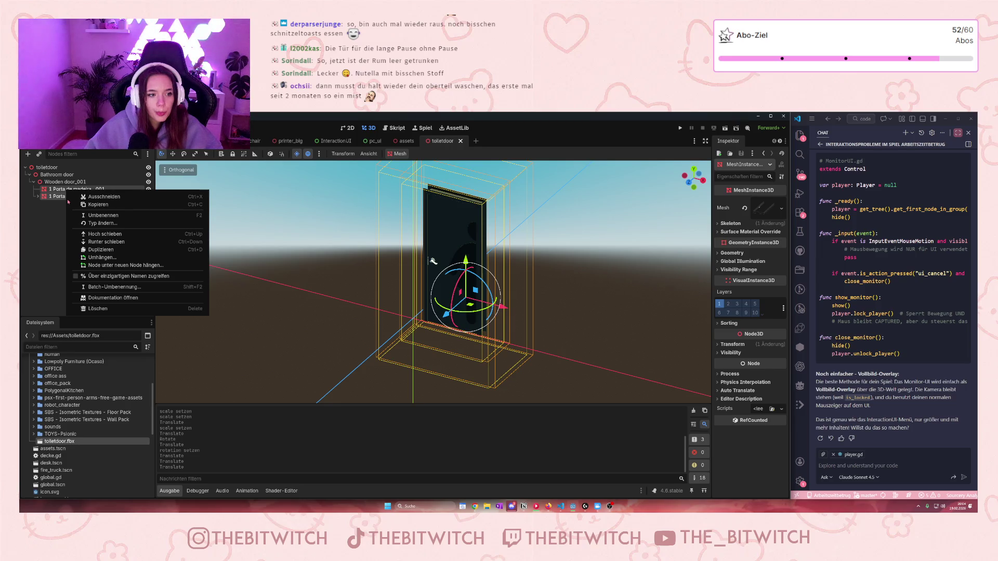
left_click(58, 221)
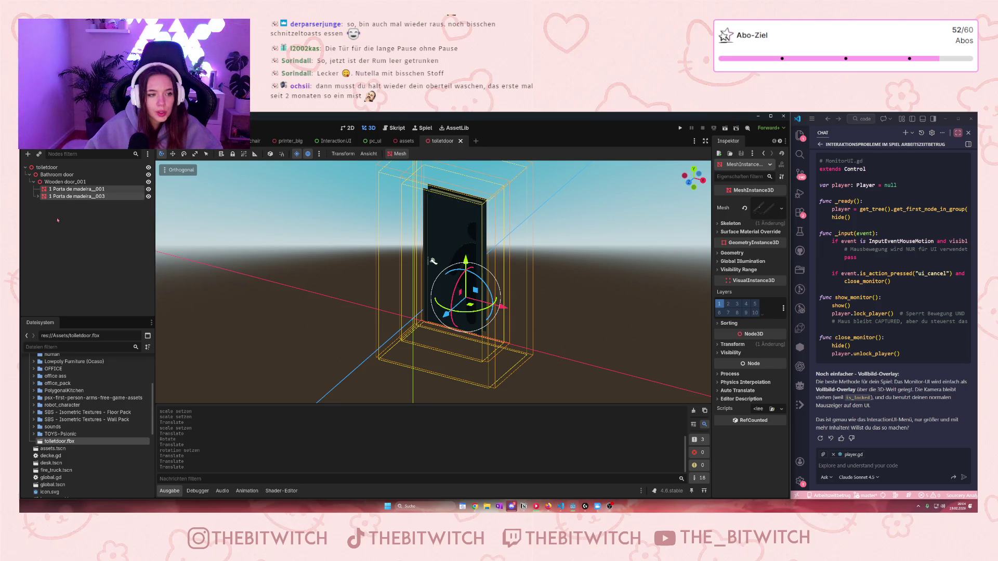
left_click(63, 182)
right_click(63, 183)
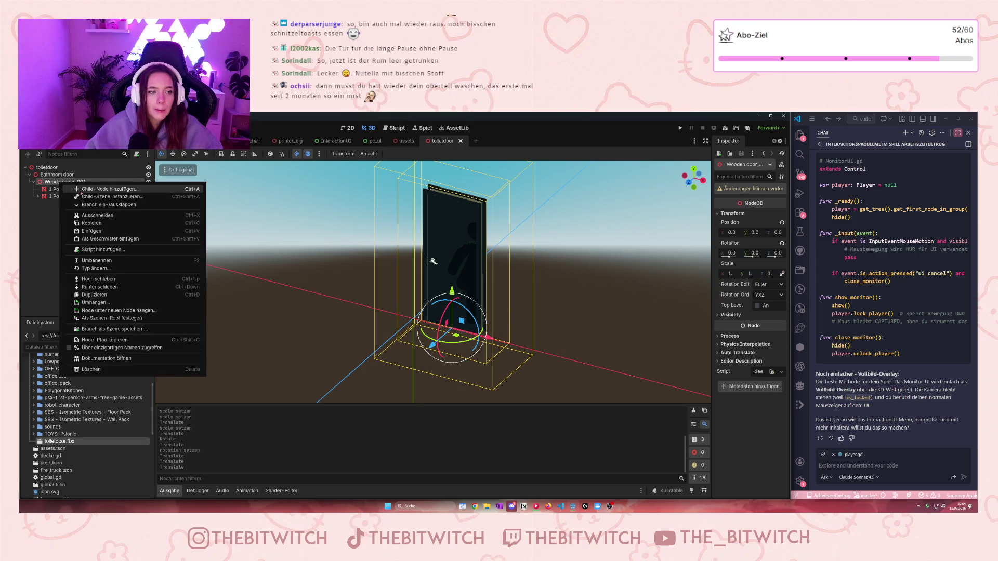
Add a MeshInstance3D child under Wooden door_001 and move both Porta de madeira meshes into it.
left_click(81, 190)
type("mesh")
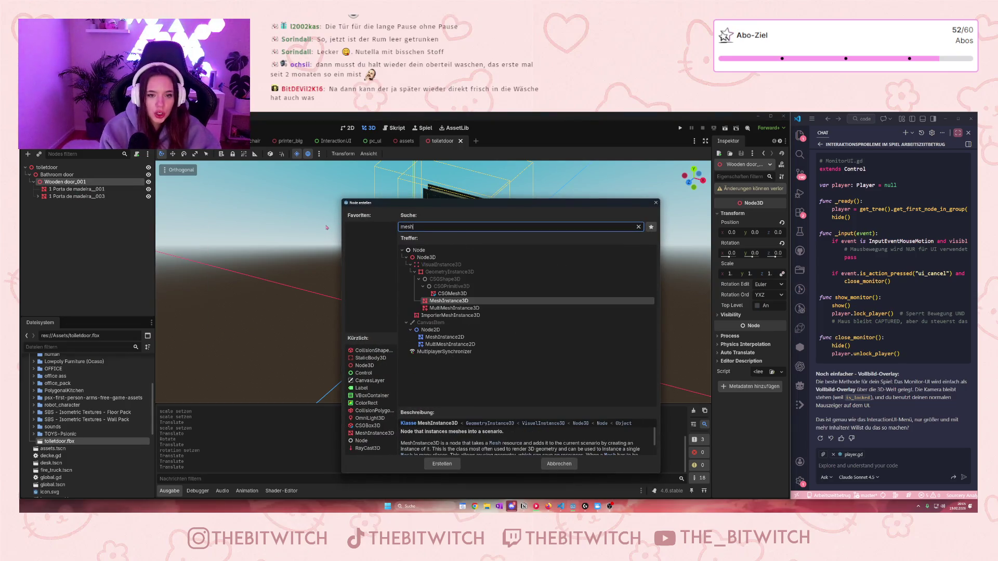
double_click(437, 301)
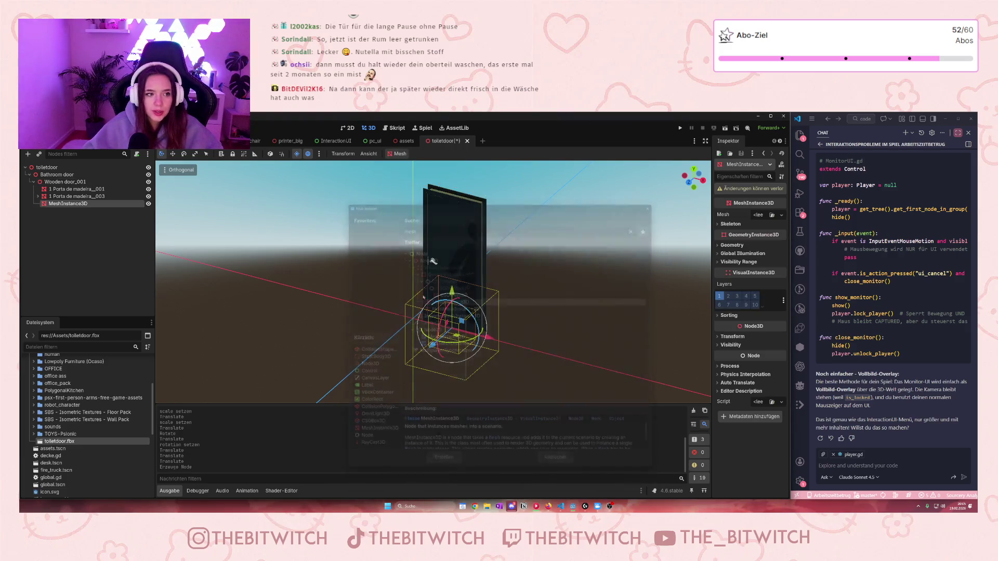
left_click(67, 190)
left_click(68, 196, "shift")
left_click_drag(67, 197, 73, 204)
Duplicate the MeshInstance3D group with Ctrl+D as MeshInstance3D2 and begin renaming it.
left_click(64, 190)
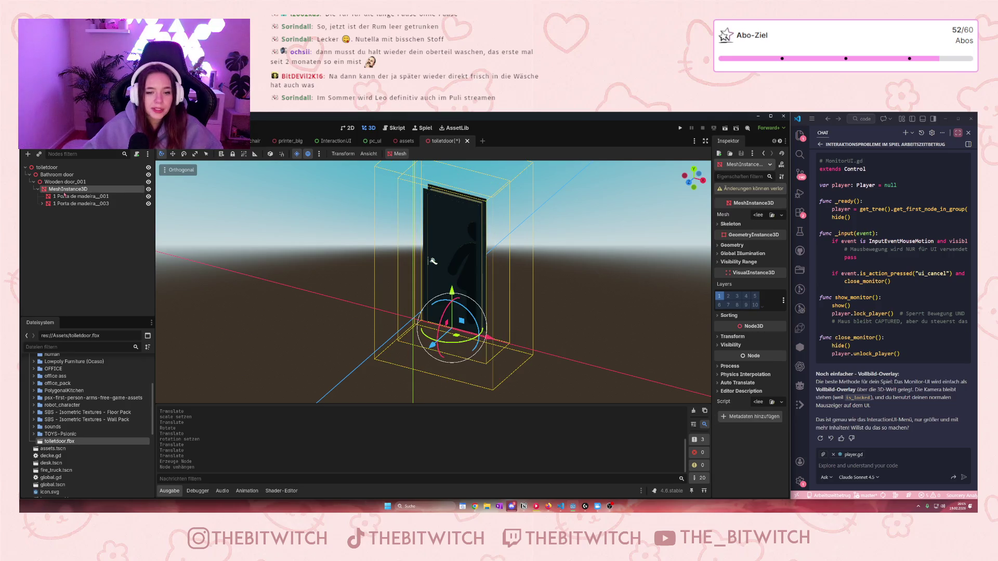
key("ctrl+d")
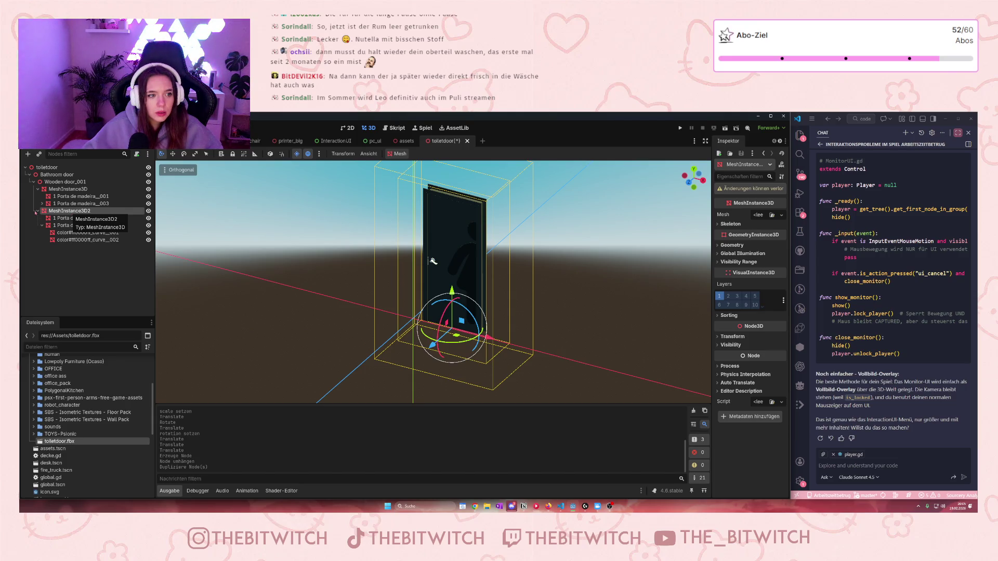
left_click(37, 211)
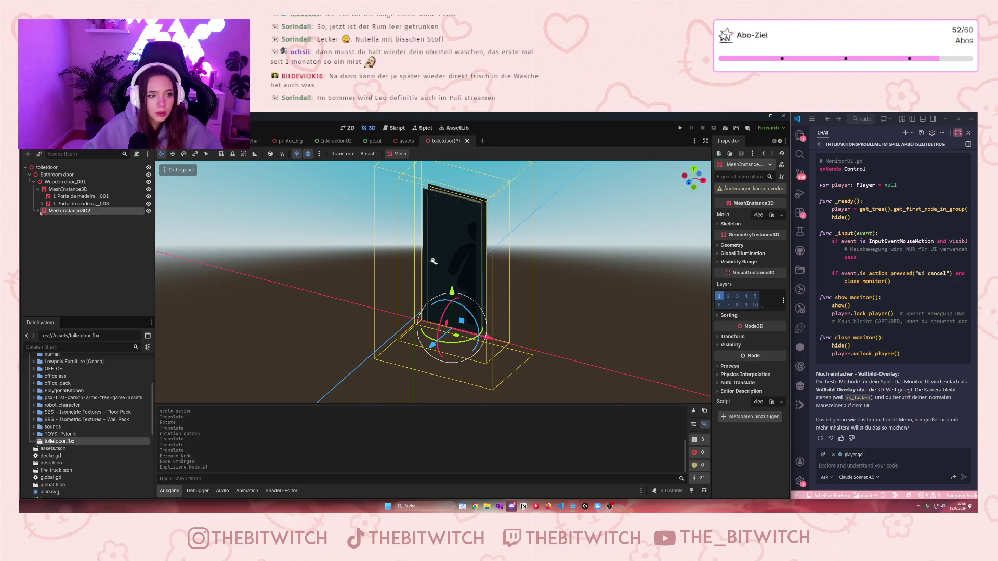
double_click(70, 211)
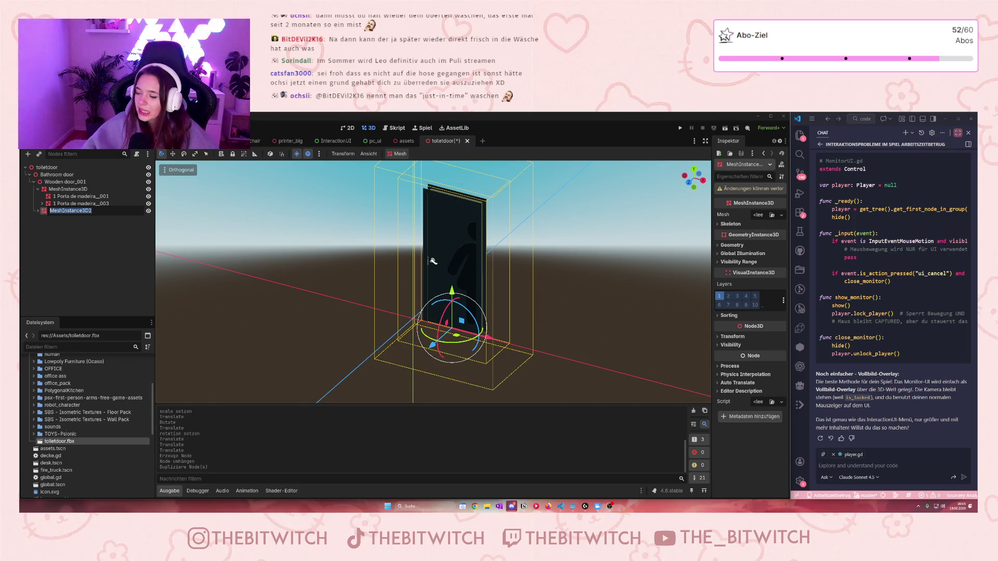
key("Return")
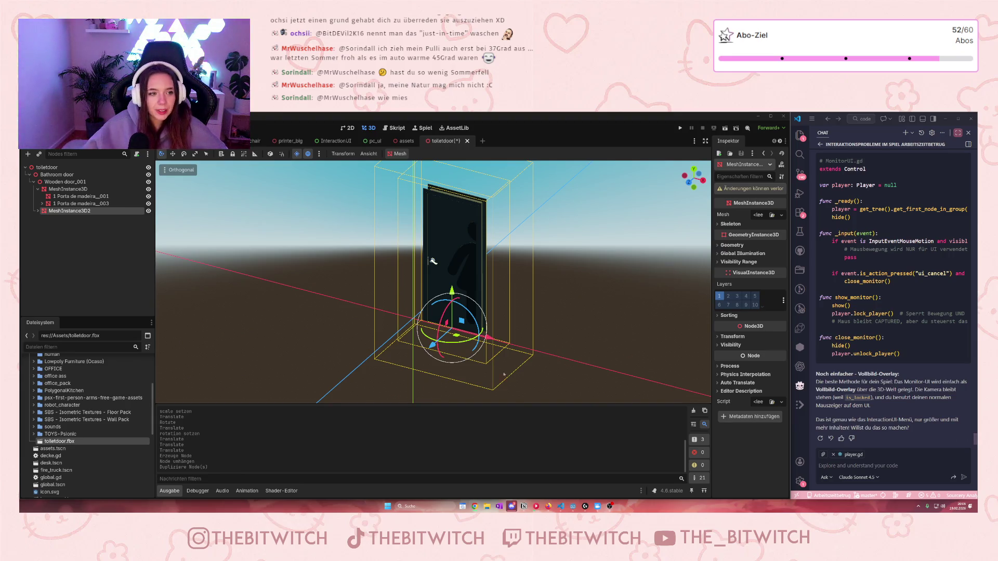
left_click(289, 141)
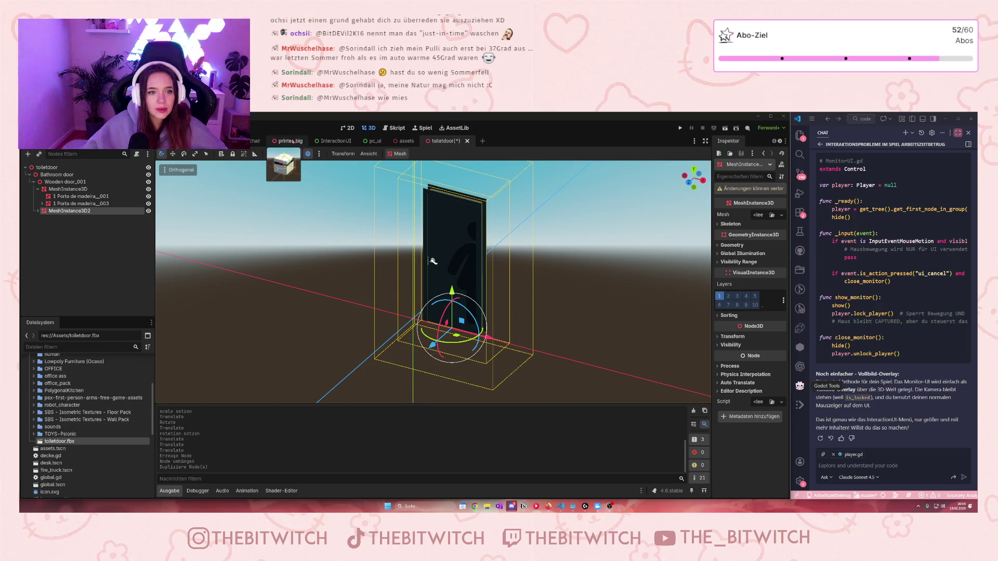
Back in the tolletdoor scene, rename MeshInstance3D2 to OutlineMesh.
left_click(445, 141)
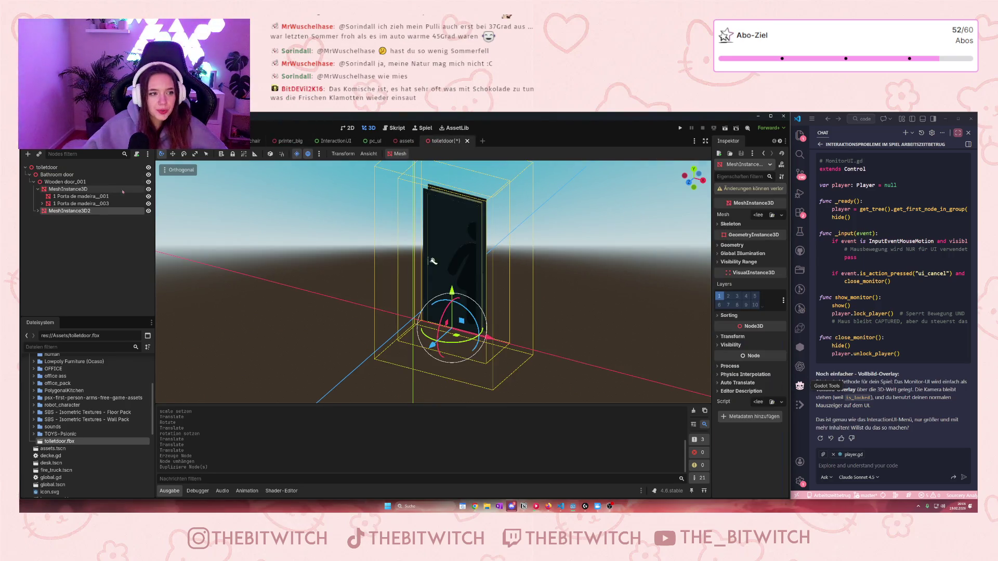
double_click(51, 212)
type("Outline")
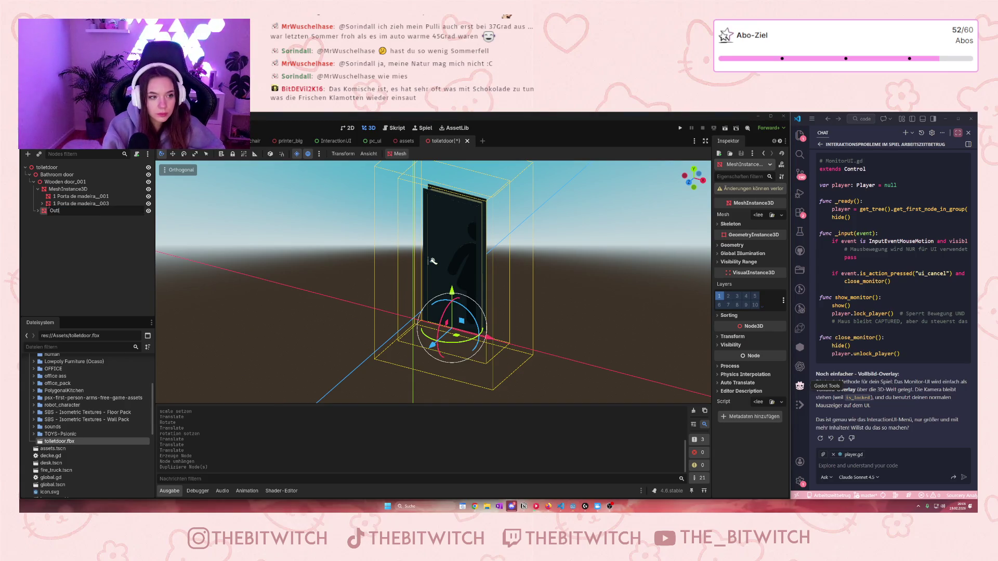
type("Mesch")
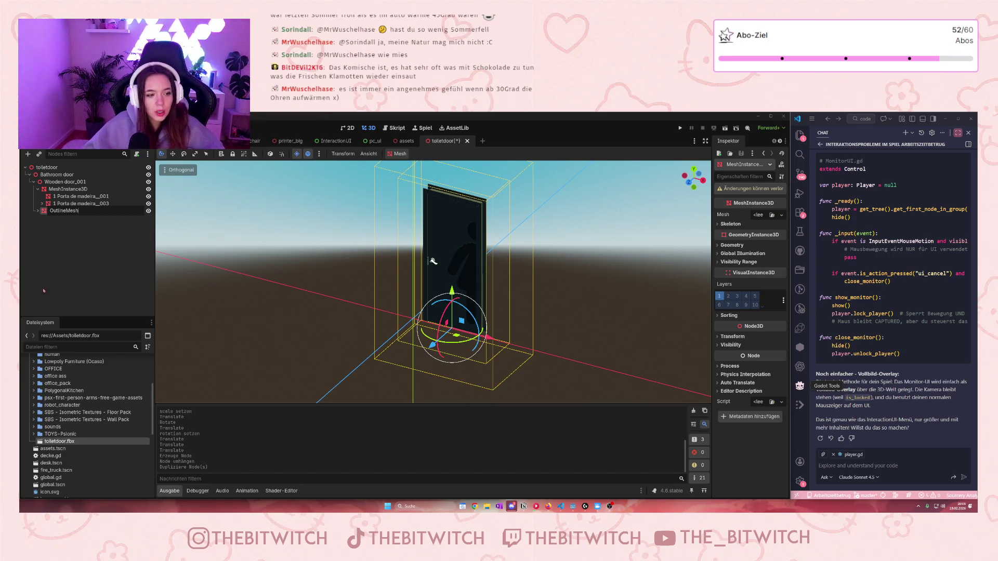
type("h")
key("Return")
Try saving, dismiss the unknown fbx format alert, and start closing the tolletdoor tab.
key("ctrl+s")
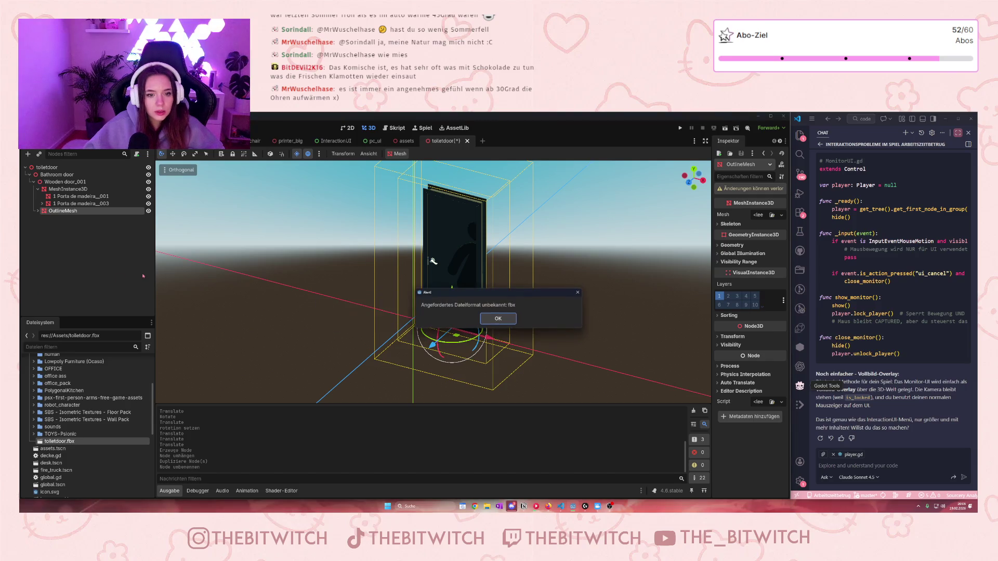
left_click(498, 318)
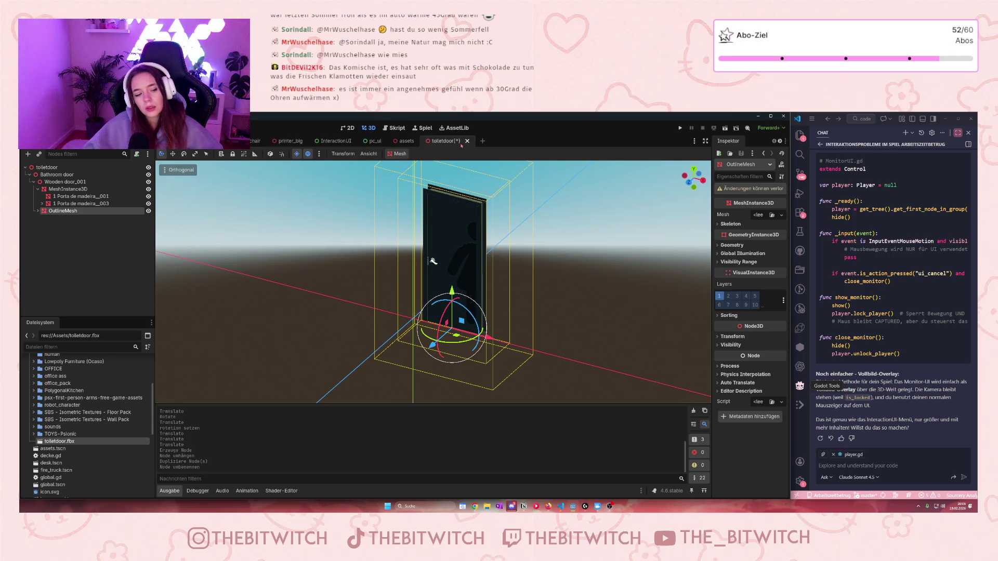
left_click(467, 141)
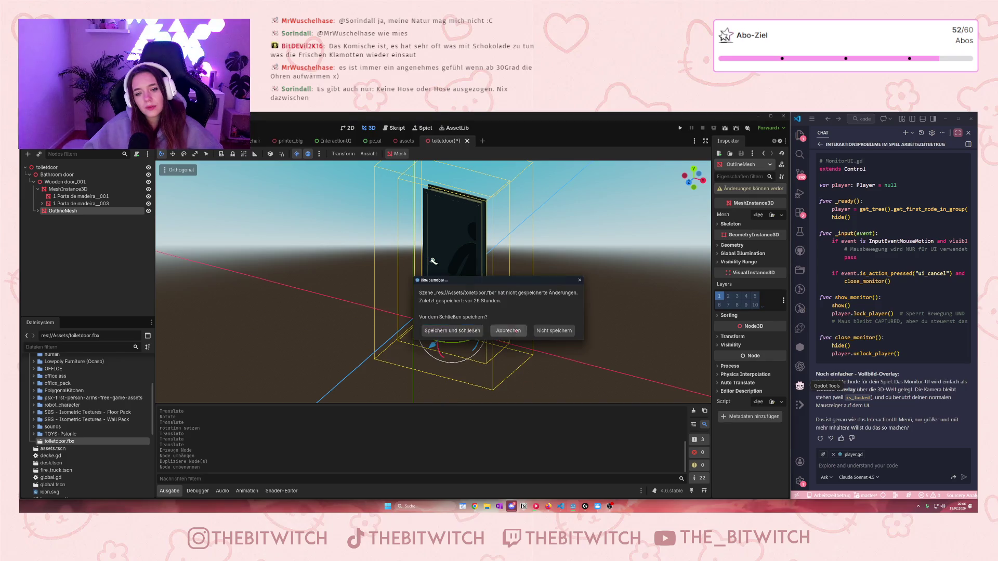
Cancel closing, switch to the Welt scene, and select the Boden floor and the plant's collision shape.
left_click(508, 330)
left_click(218, 140)
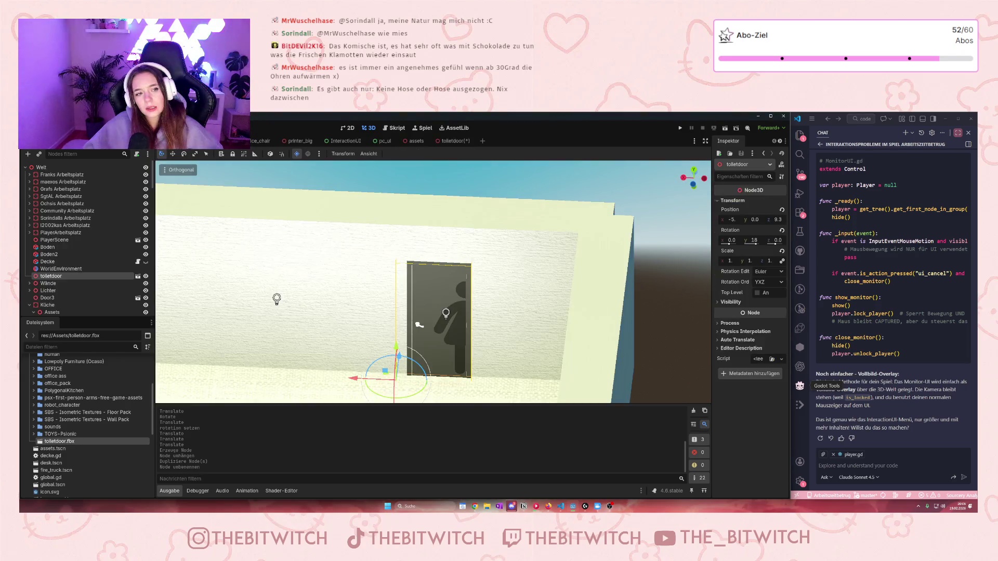
scroll(378, 276, "down", 5)
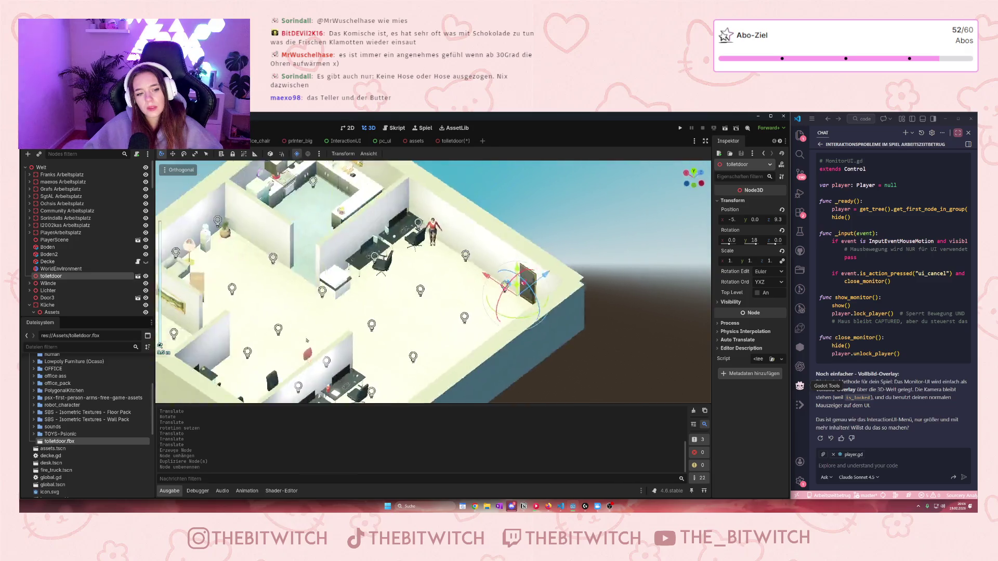
scroll(276, 329, "up", 2)
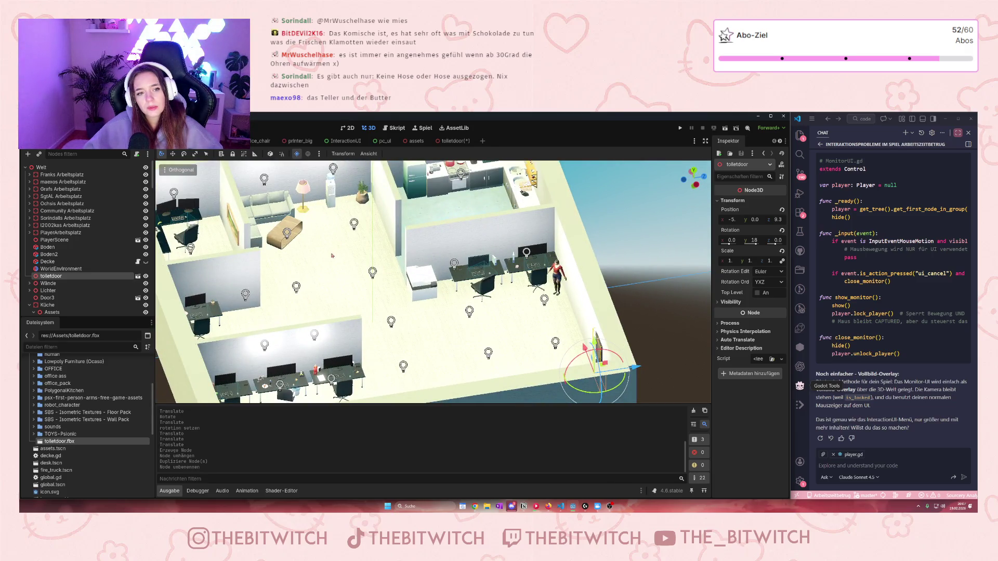
scroll(263, 264, "up", 1)
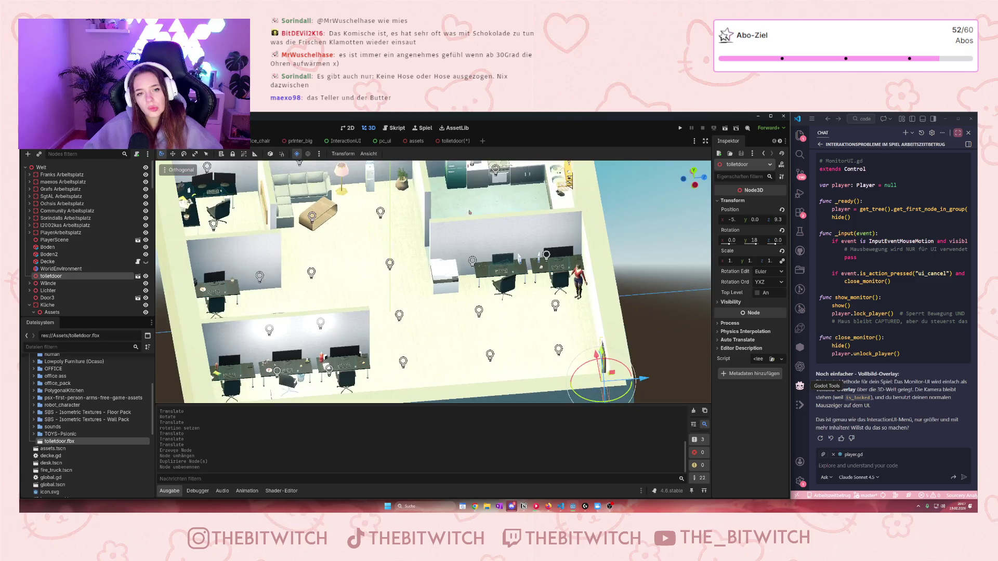
left_click(406, 190)
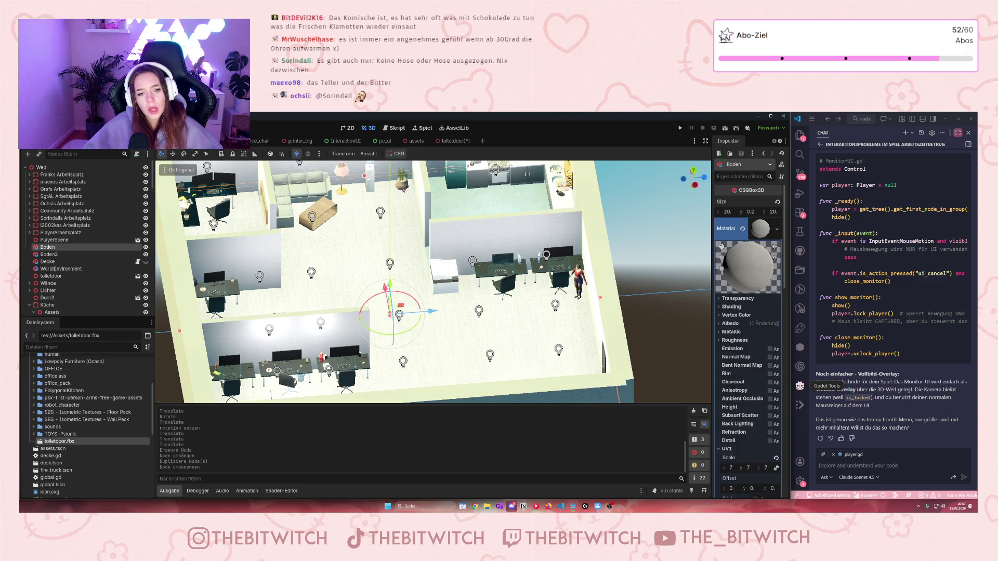
left_click(402, 179)
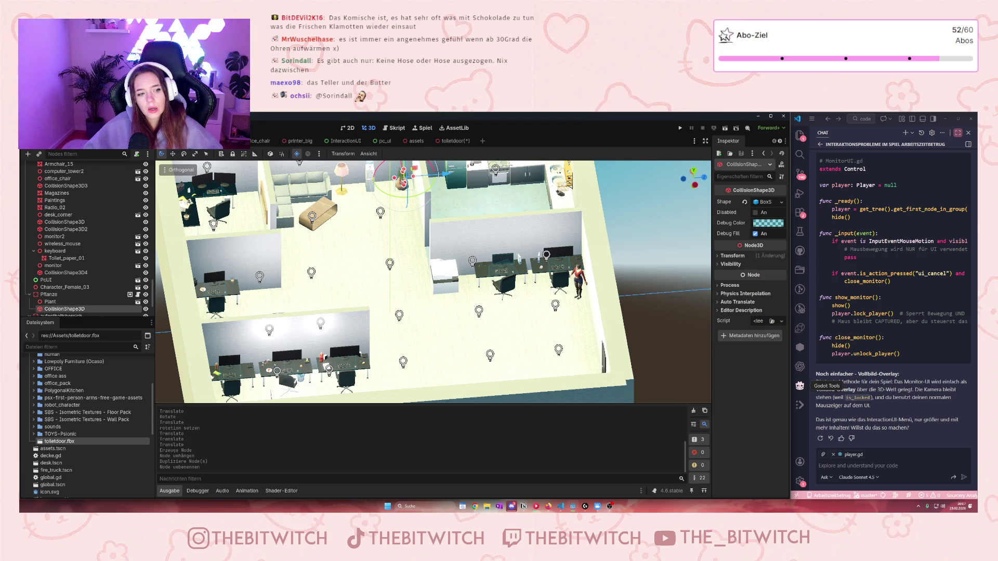
Move Toilet_paper_01 out from under keyboard to the same level, then collapse ChefBüro.
scroll(39, 267, "down", 5)
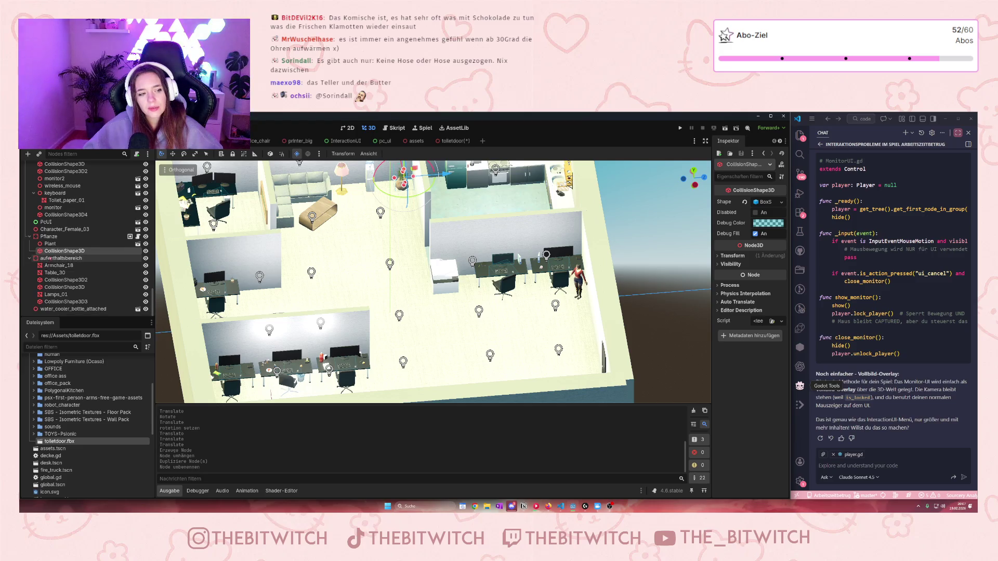
scroll(58, 250, "up", 3)
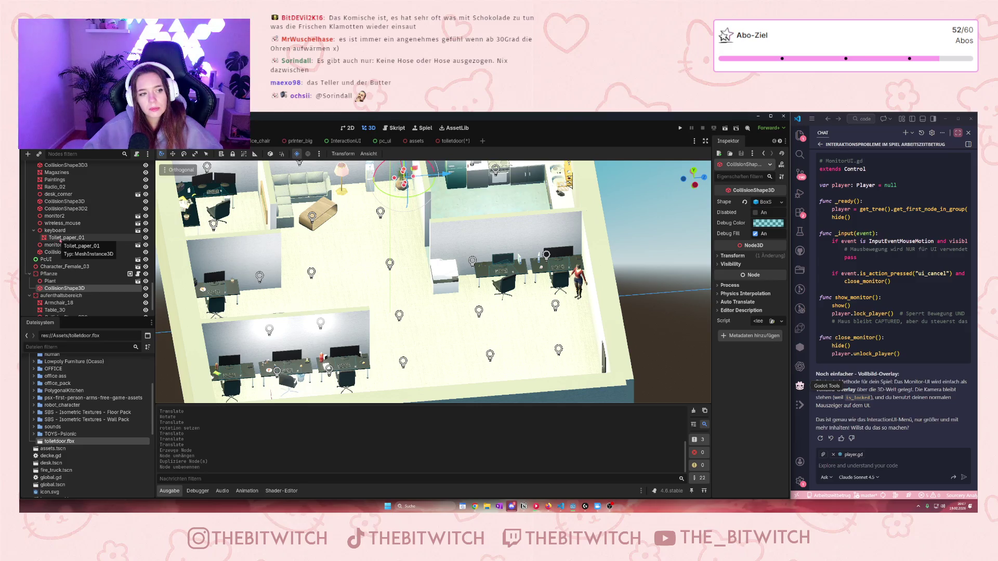
left_click_drag(60, 239, 57, 234)
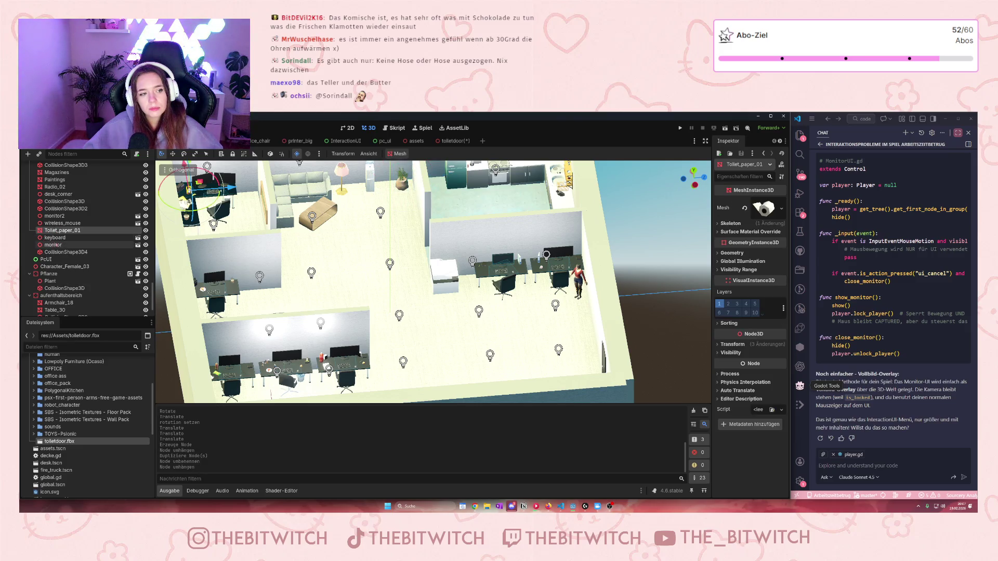
left_click(30, 196)
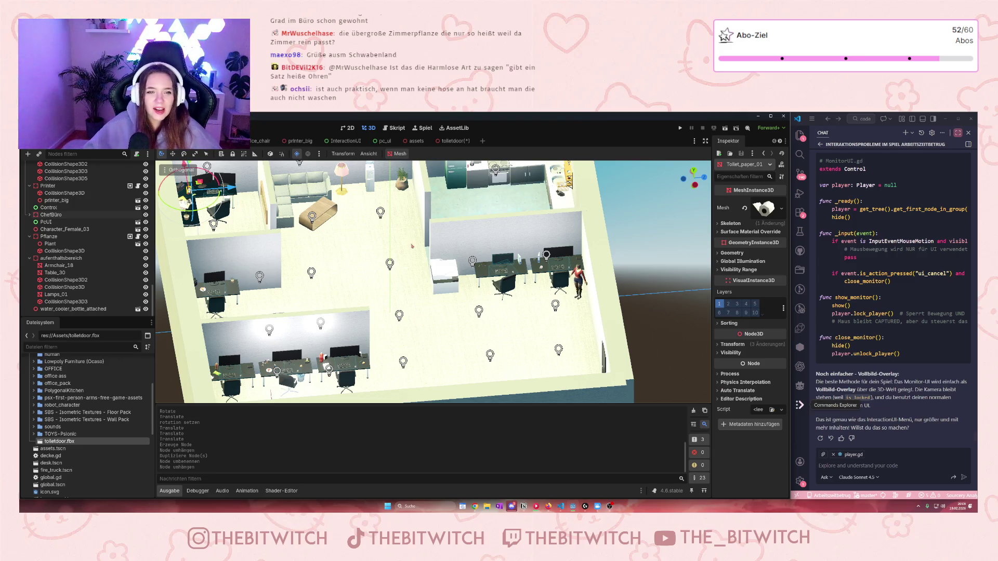
Orbit and zoom the Welt 3D viewport in onto the office desks.
mouse_move(412, 246)
left_mouse_down()
mouse_move(387, 306)
mouse_move(422, 252)
mouse_move(442, 288)
left_mouse_up()
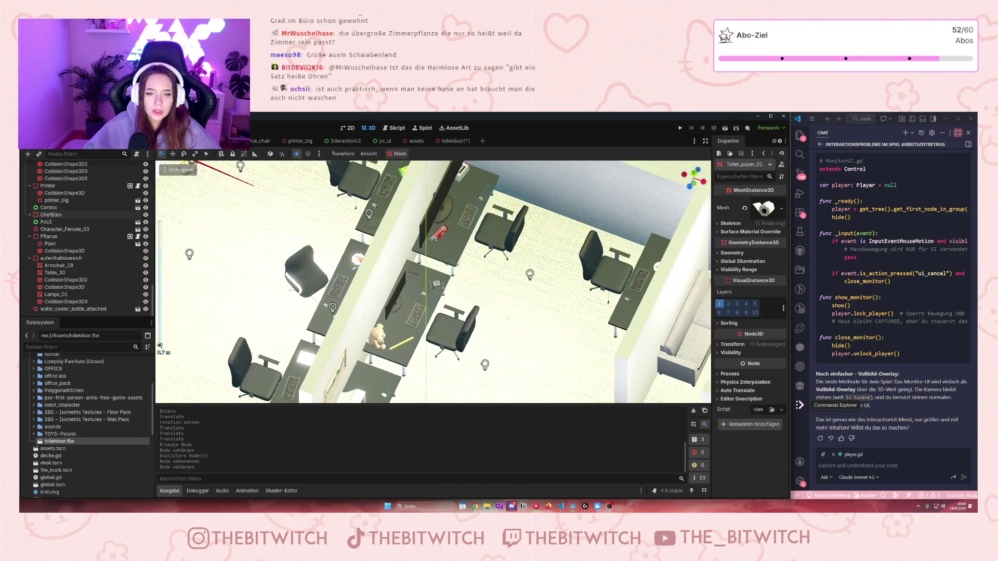
Select the ochsi_diary object on a desk and open its own scene, selecting the root node.
left_click(437, 284)
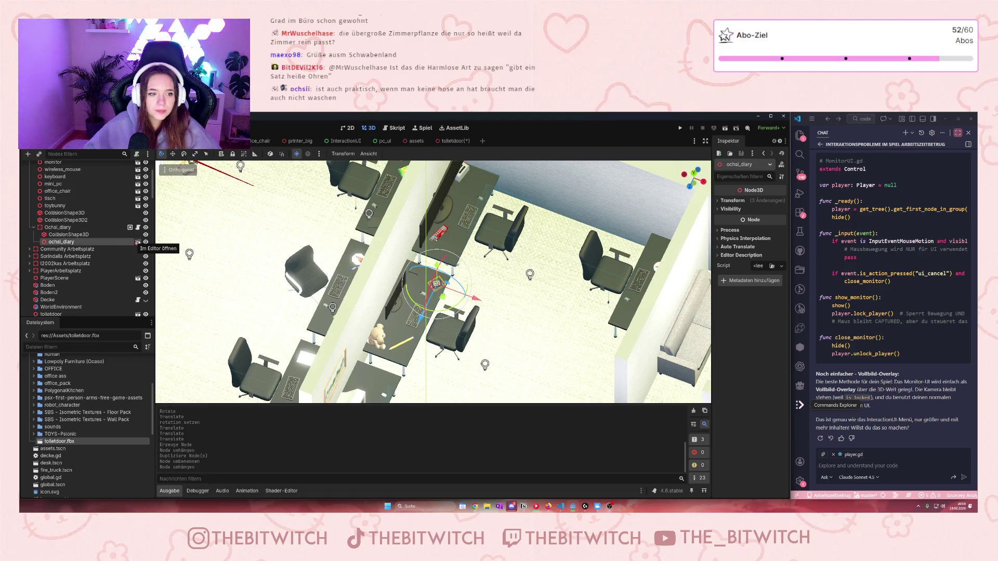
left_click(138, 242)
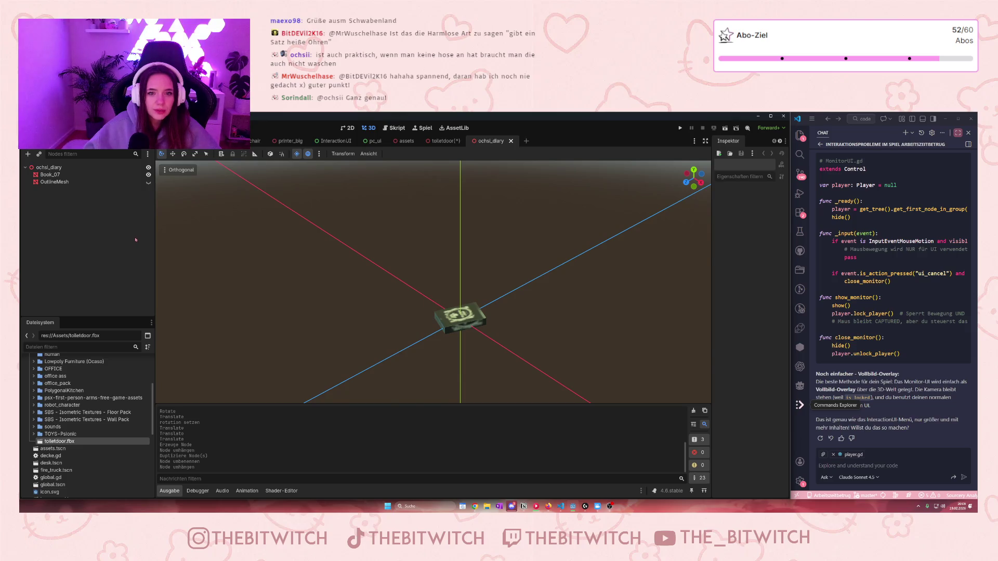
left_click(87, 168)
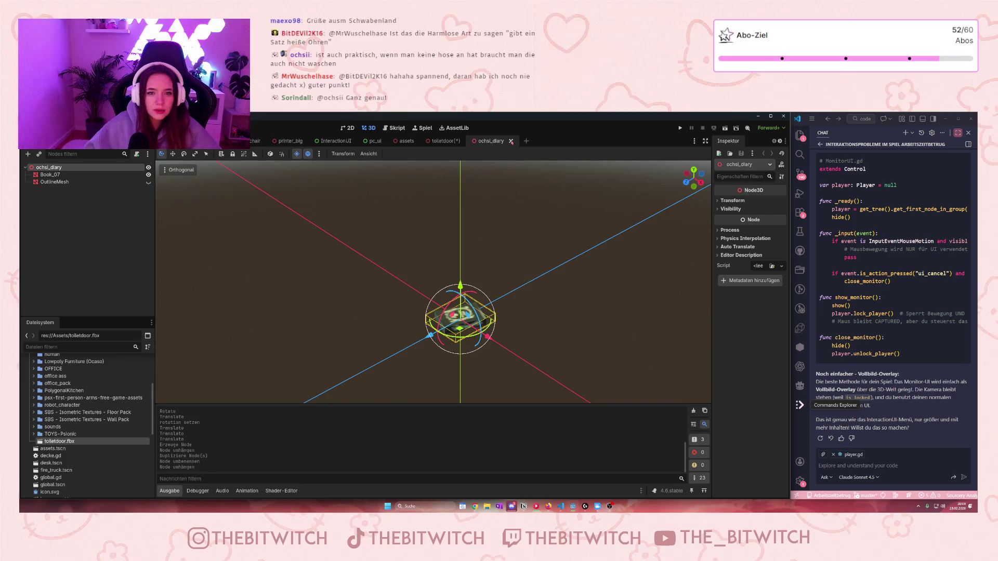
Close the diary scene, return to toiletdoor, save, and dismiss the unknown fbx alert.
left_click(511, 141)
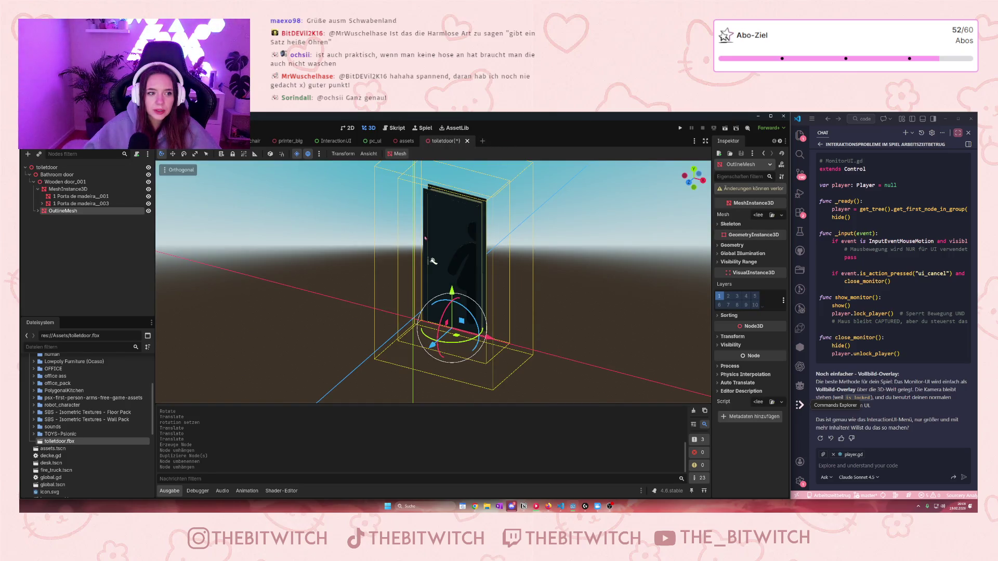
left_click(425, 238)
key("ctrl+s")
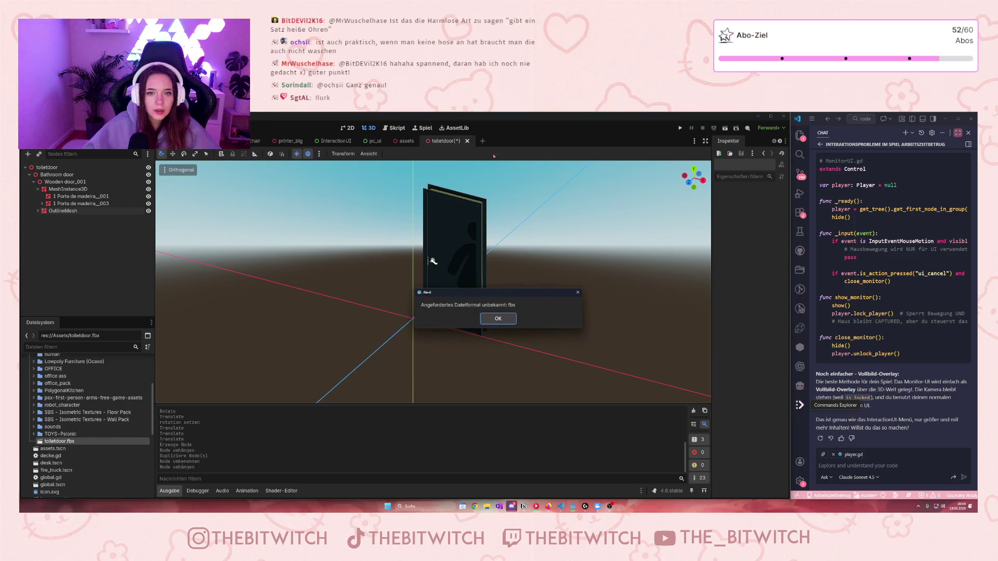
key("Return")
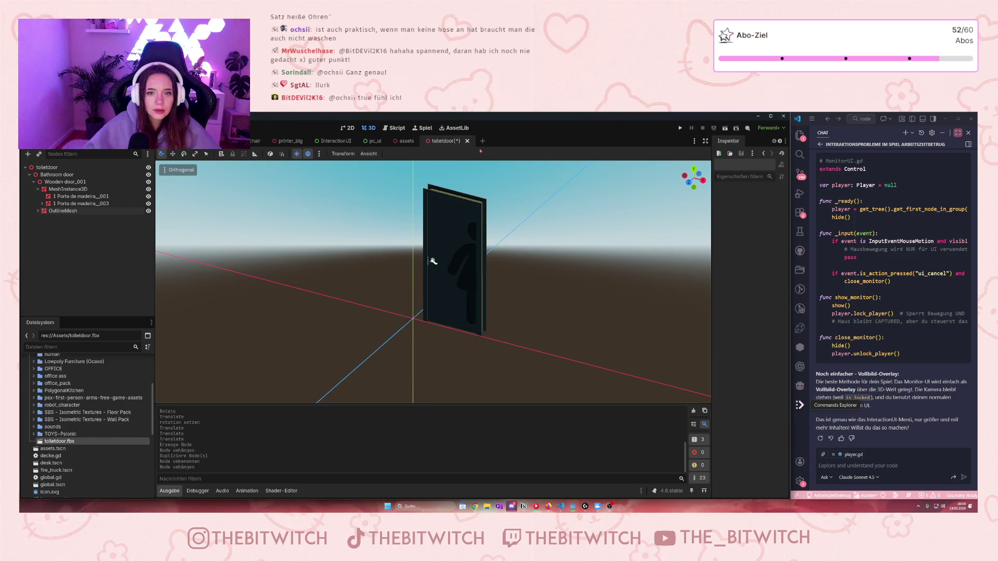
Start a new scene with a Node3D root and rename the root node to toiletdoor.
left_click(482, 140)
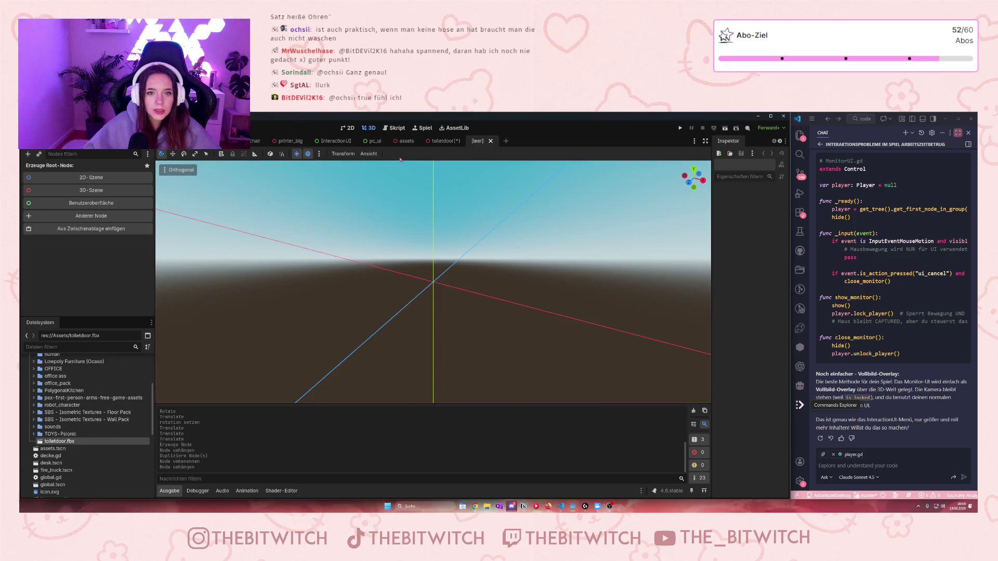
left_click(90, 190)
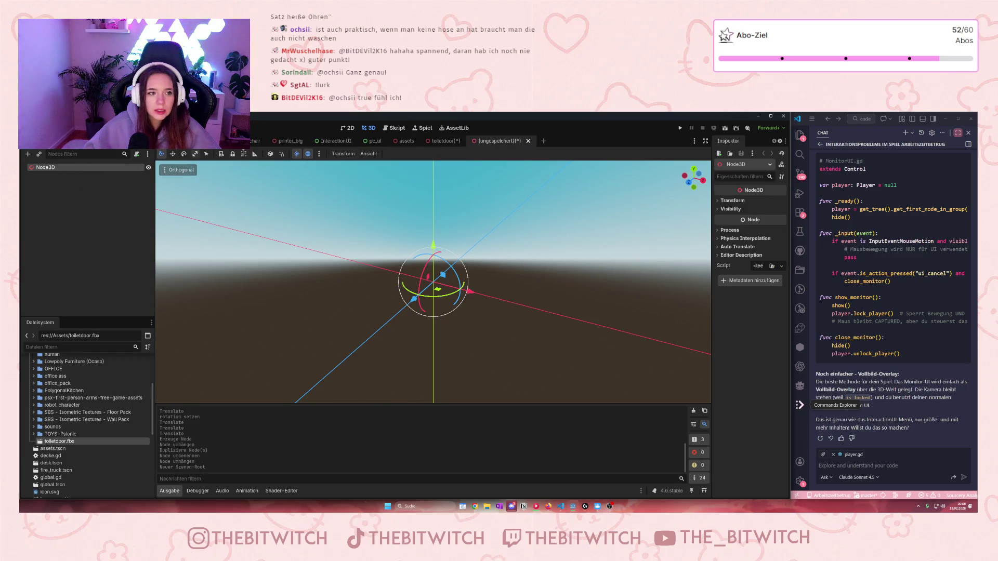
right_click(501, 145)
left_click(489, 142)
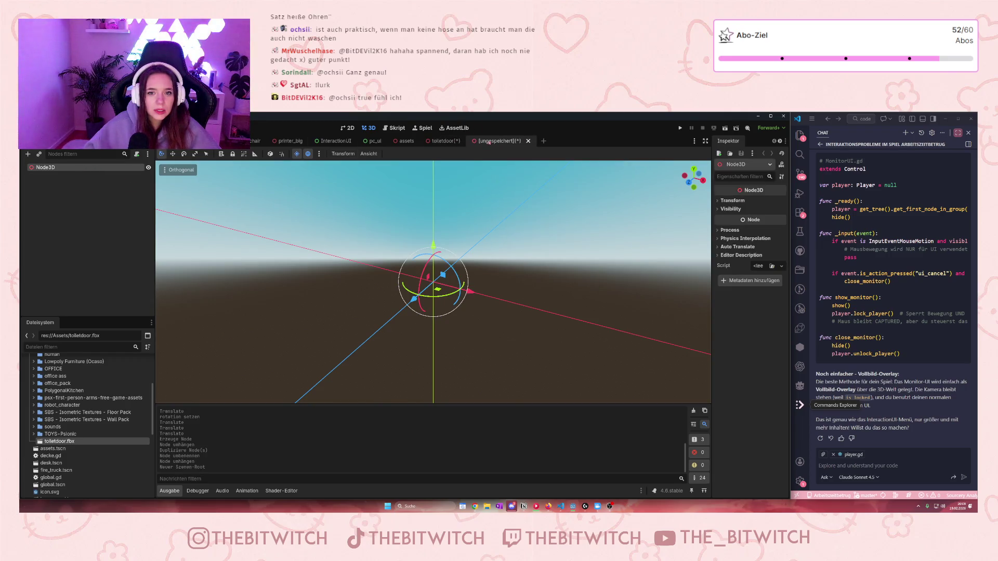
double_click(46, 168)
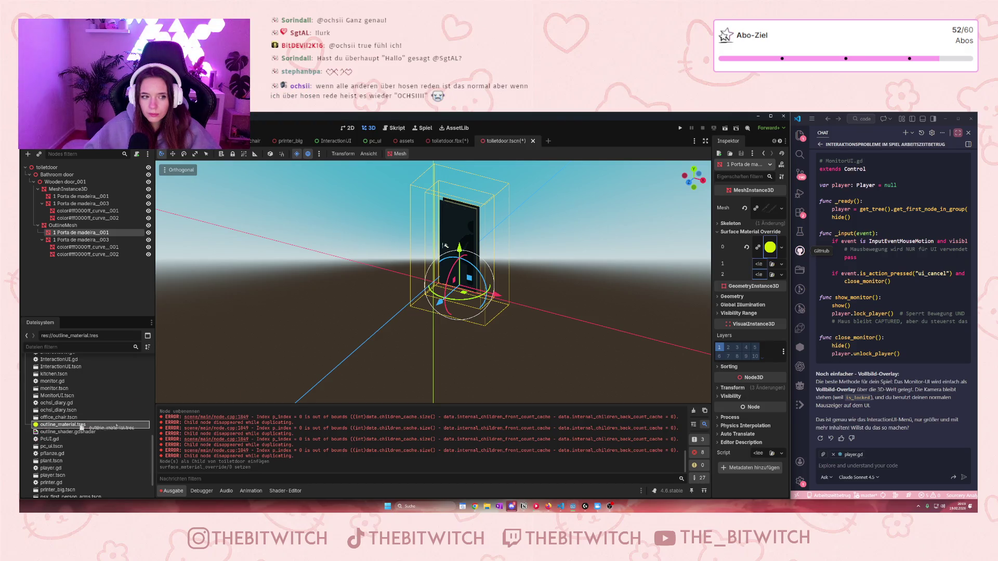
Drop outline_material.tres into the Surface Material Override slot 1.
mouse_move(62, 425)
left_mouse_down()
mouse_move(762, 263)
mouse_move(767, 291)
left_mouse_up()
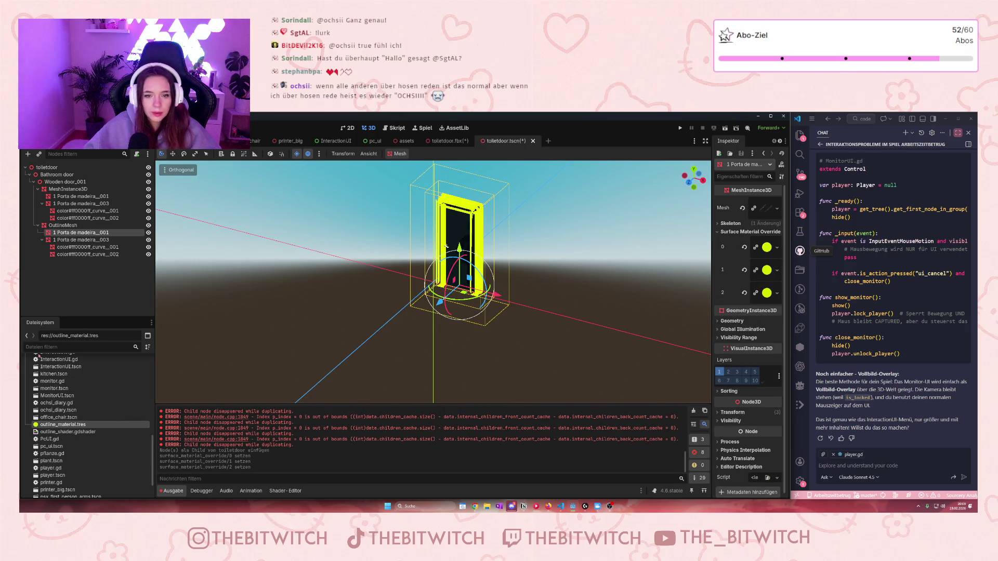
left_click(778, 294)
key("Escape")
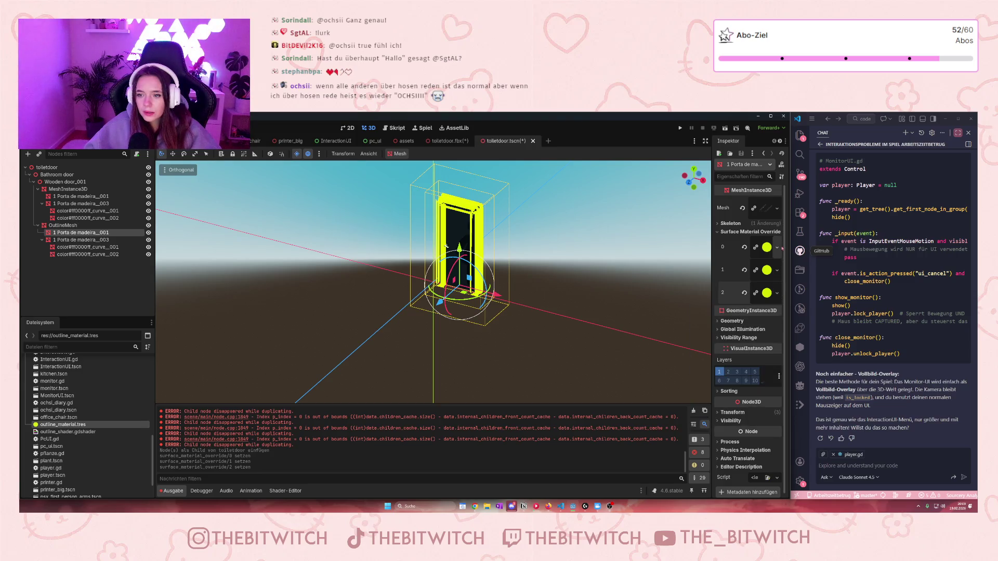
Make the first surface's outline material unique (Einzigartig machen, rekursiv) and confirm.
left_click(767, 248)
scroll(769, 250, "down", 2)
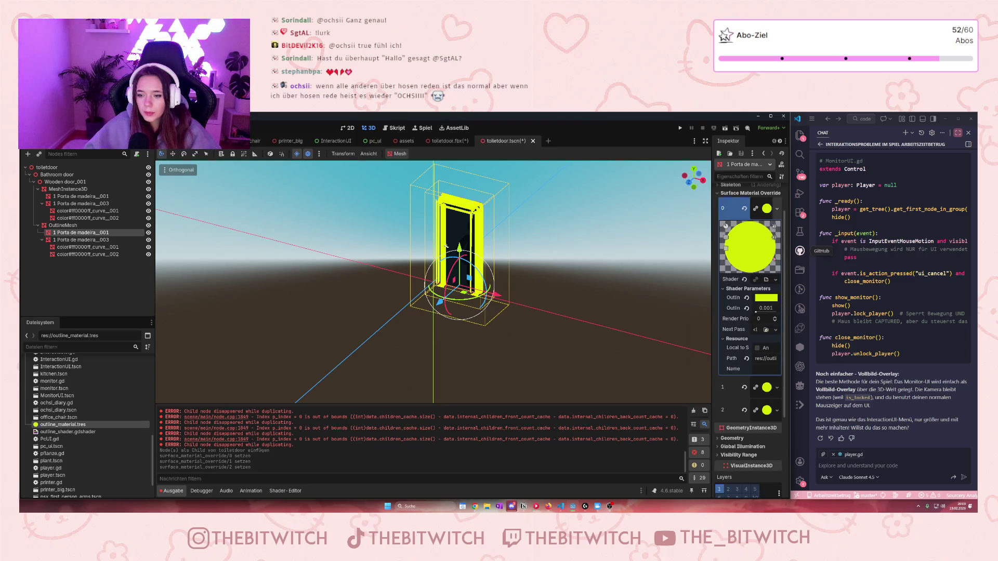
left_click(778, 209)
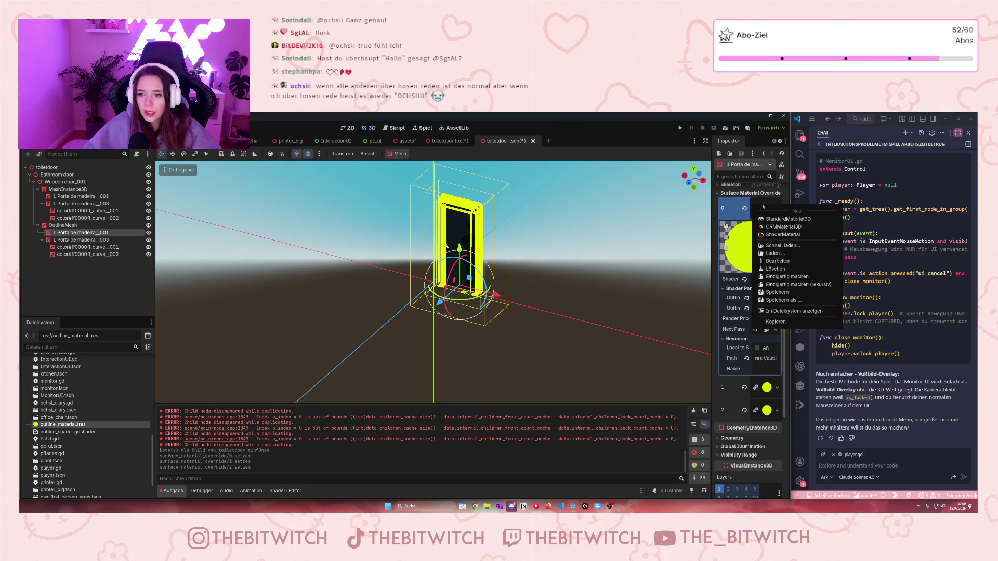
left_click(791, 285)
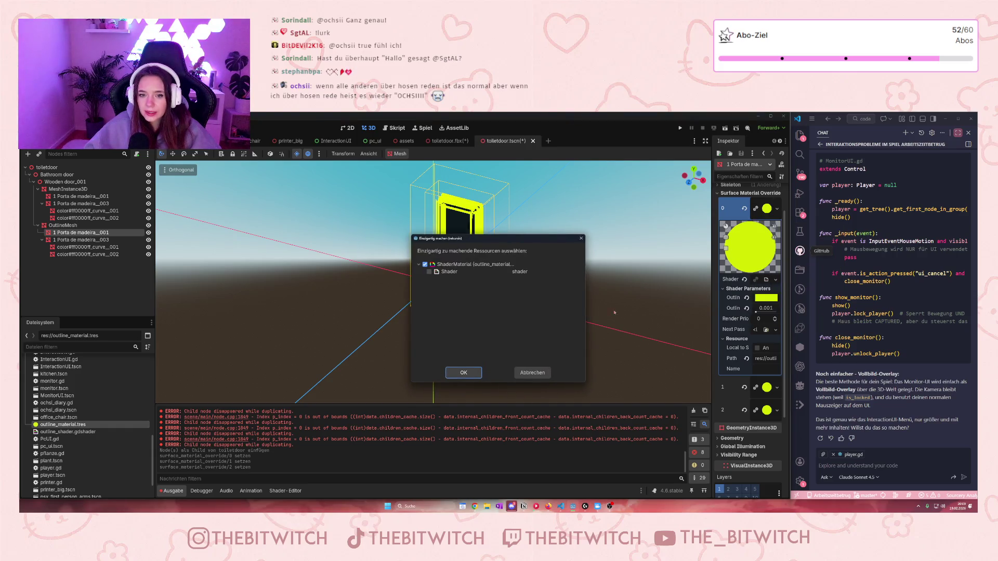
left_click(464, 374)
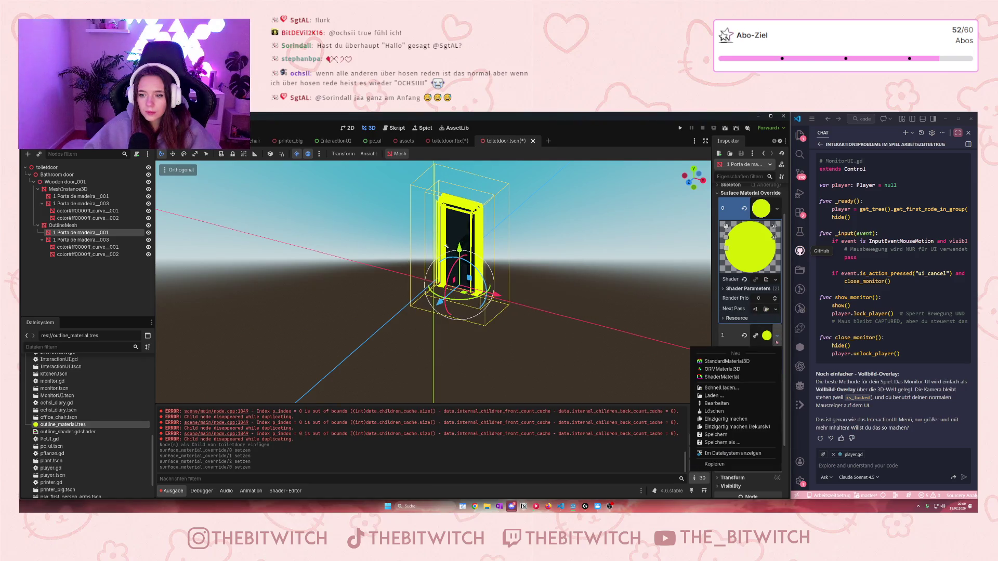
left_click(770, 339)
left_click(777, 336)
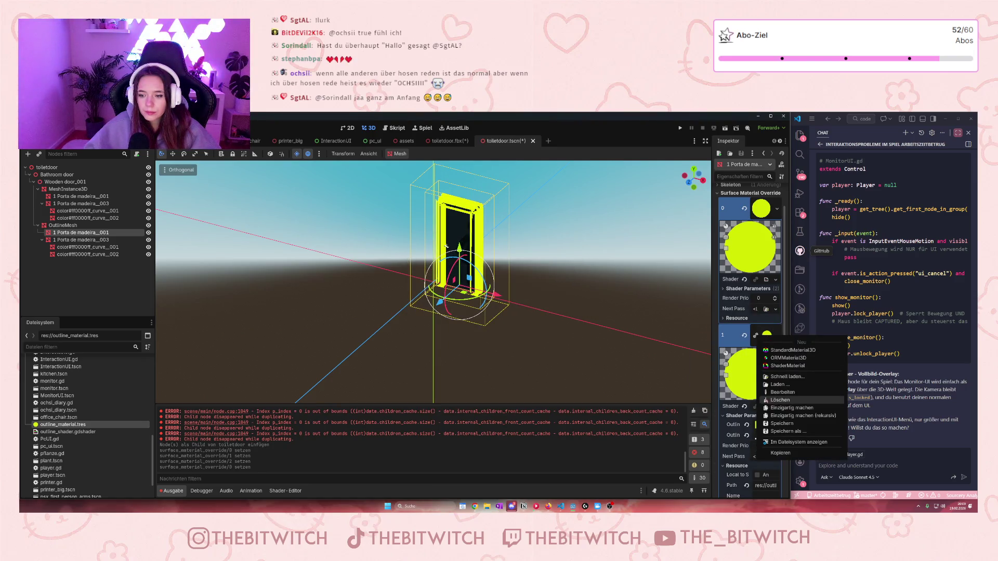
Make the second and third surface outline materials unique as well.
left_click(776, 412)
left_click(464, 373)
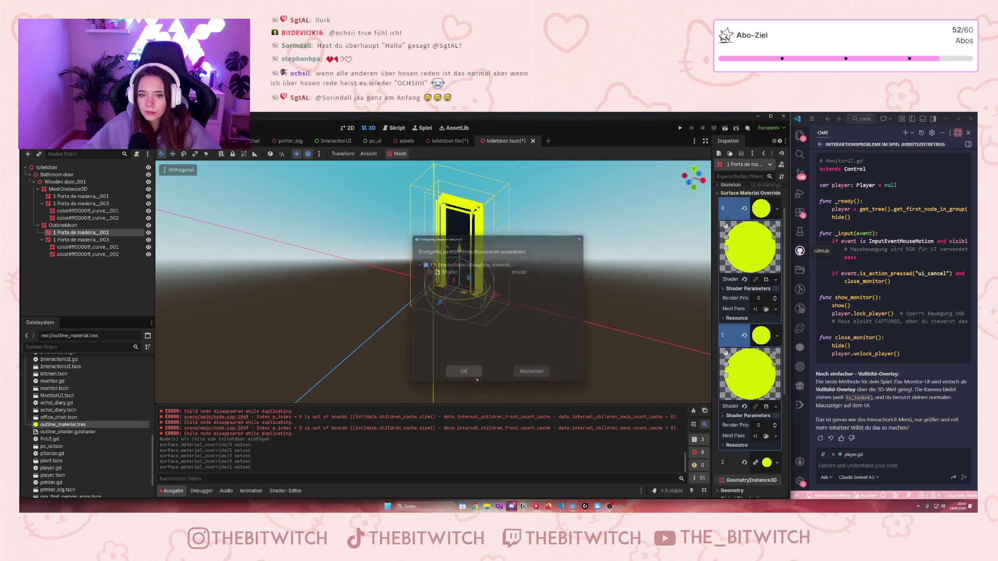
scroll(780, 388, "down", 3)
left_click(767, 308)
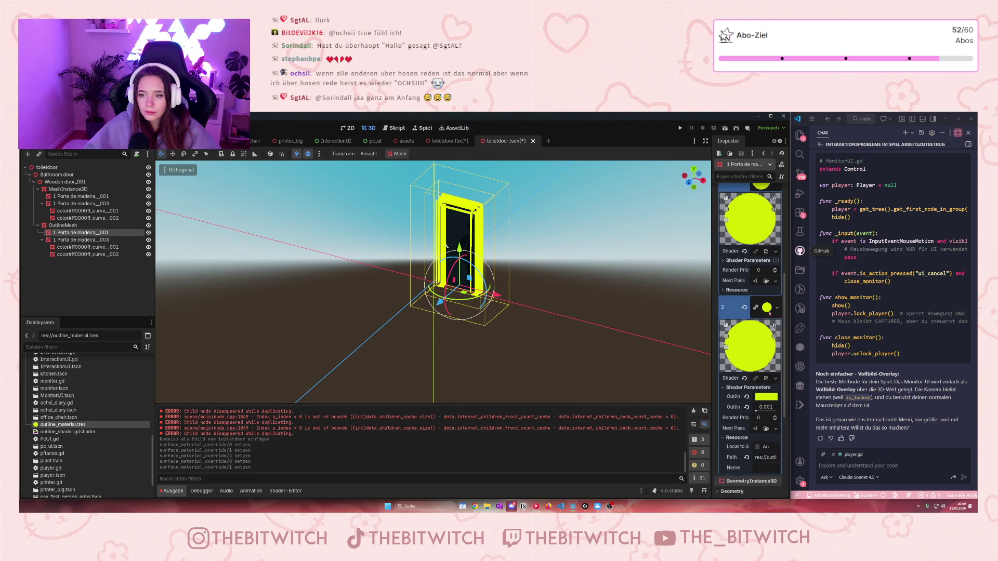
left_click(777, 308)
left_click(795, 385)
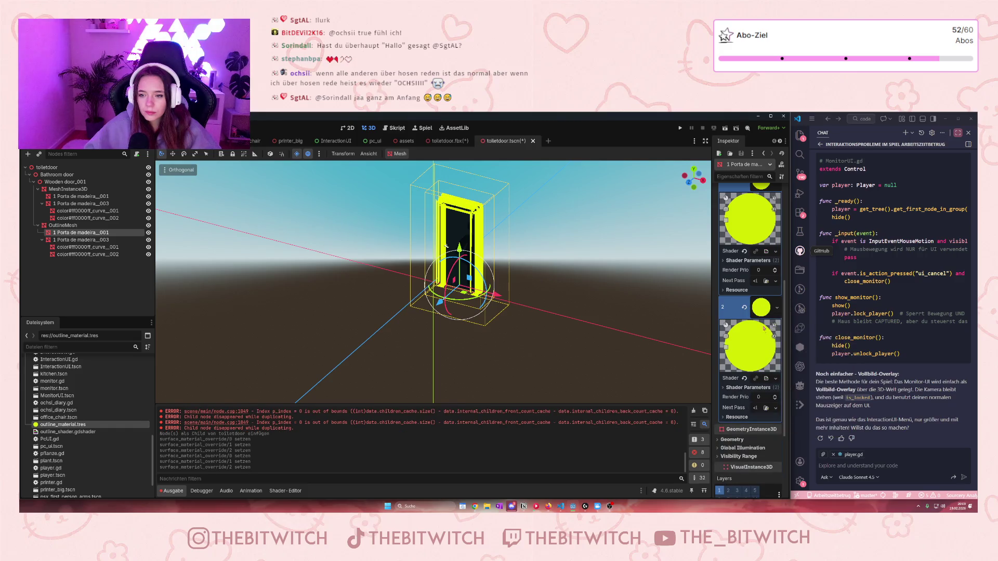
right_click(763, 190)
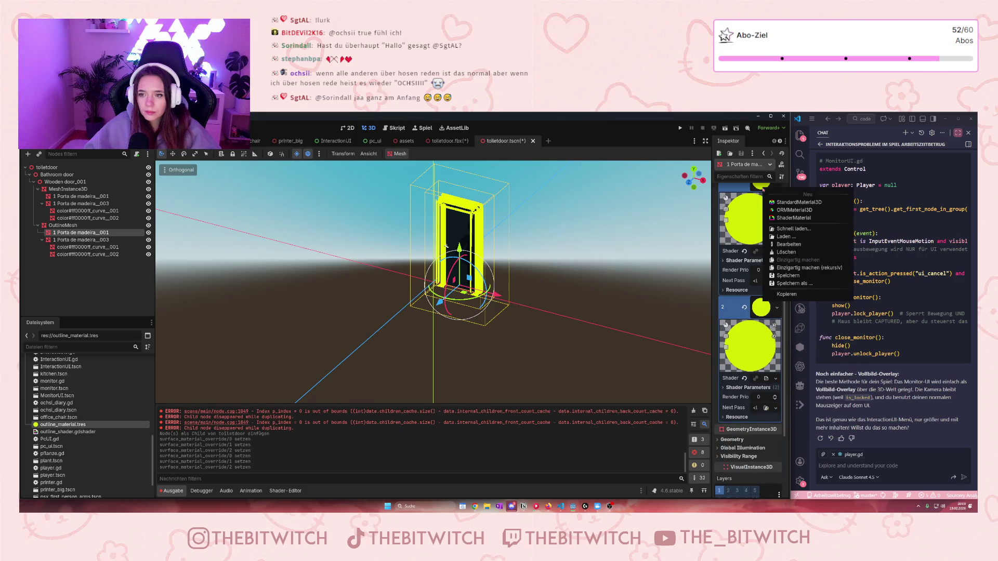
left_click(746, 294)
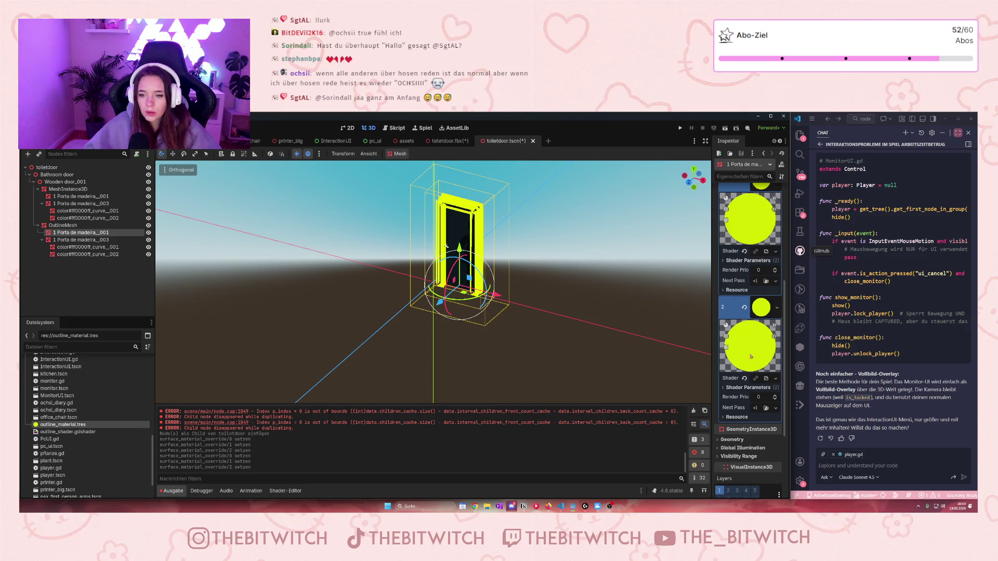
Drag each surface material's Outline Width shader parameter down to 0.0.
scroll(751, 362, "up", 2)
scroll(751, 361, "up", 1)
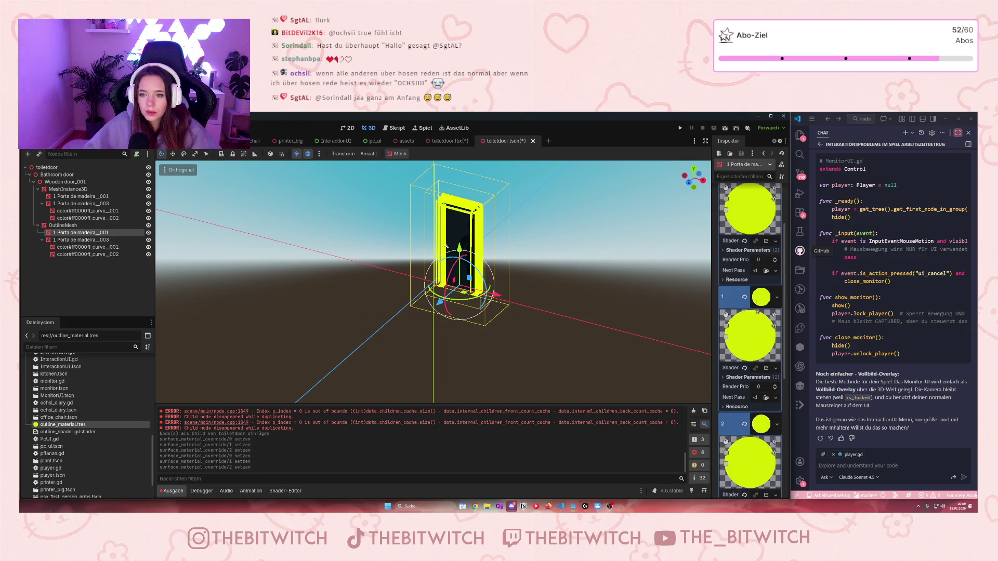
left_click(749, 250)
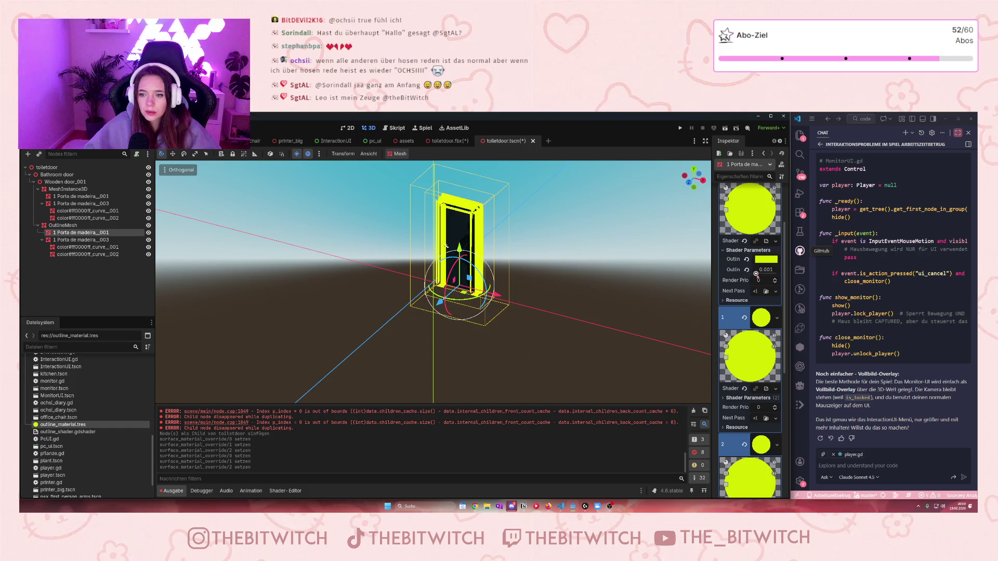
left_click_drag(756, 273, 744, 274)
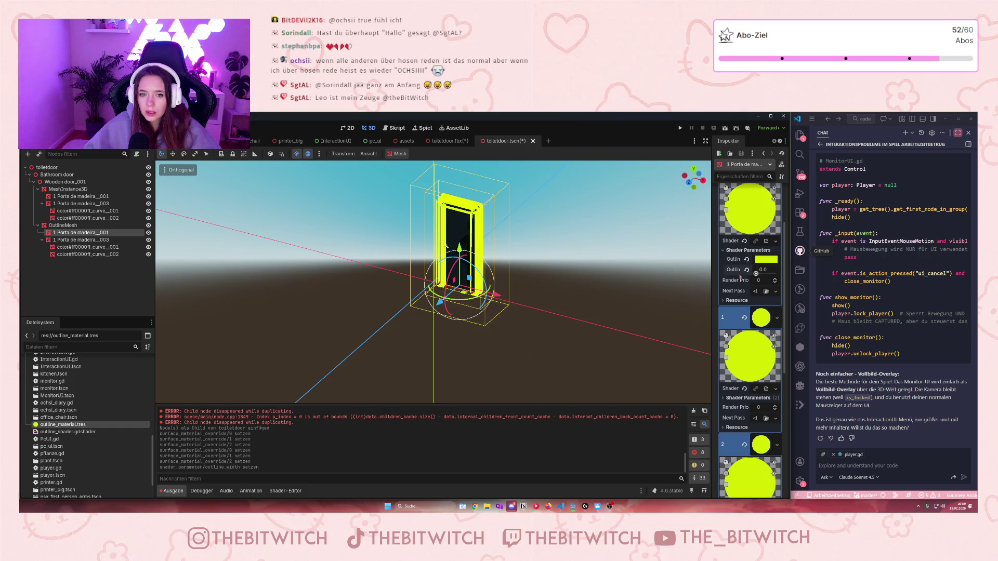
scroll(754, 374, "down", 1)
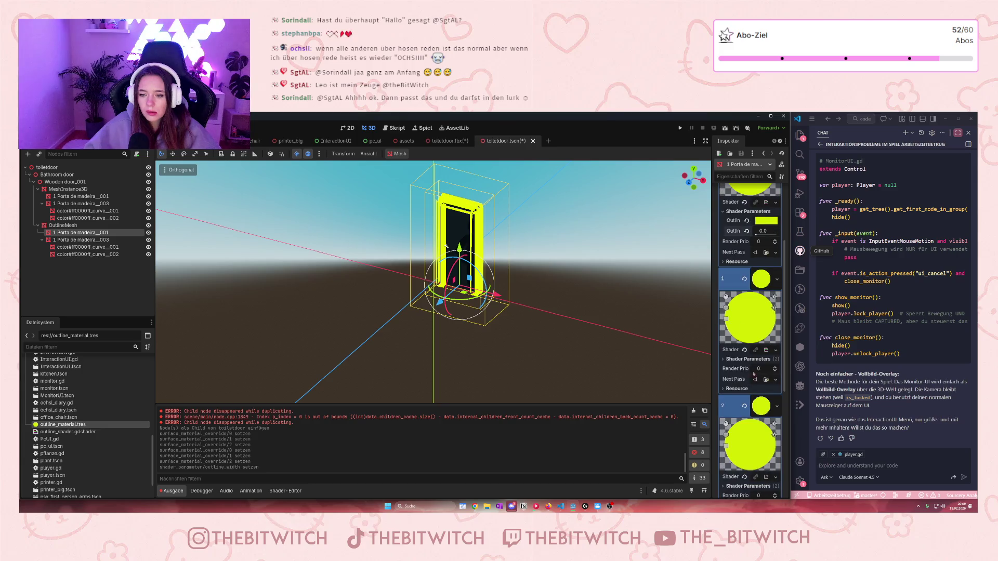
left_click(749, 359)
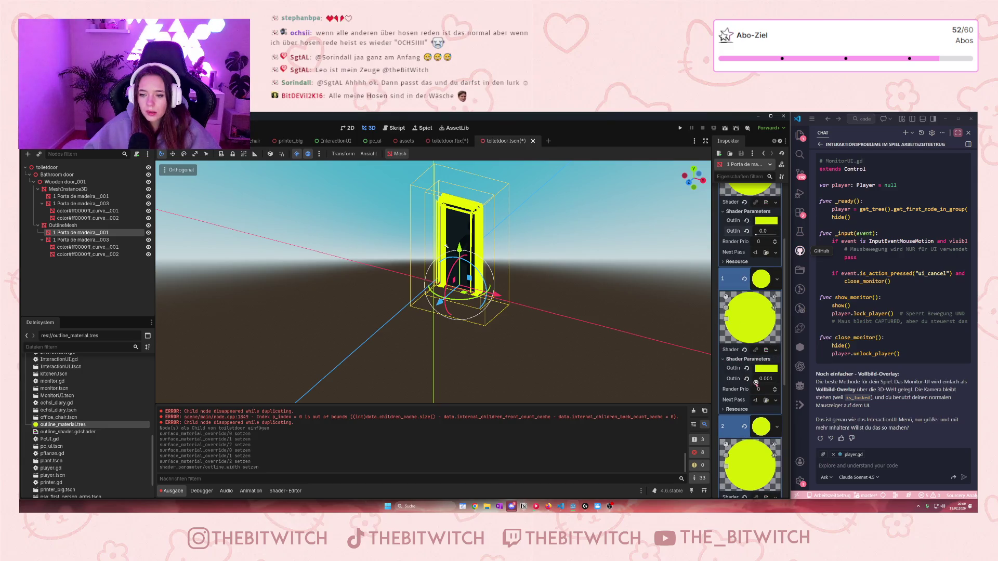
left_click_drag(755, 382, 749, 383)
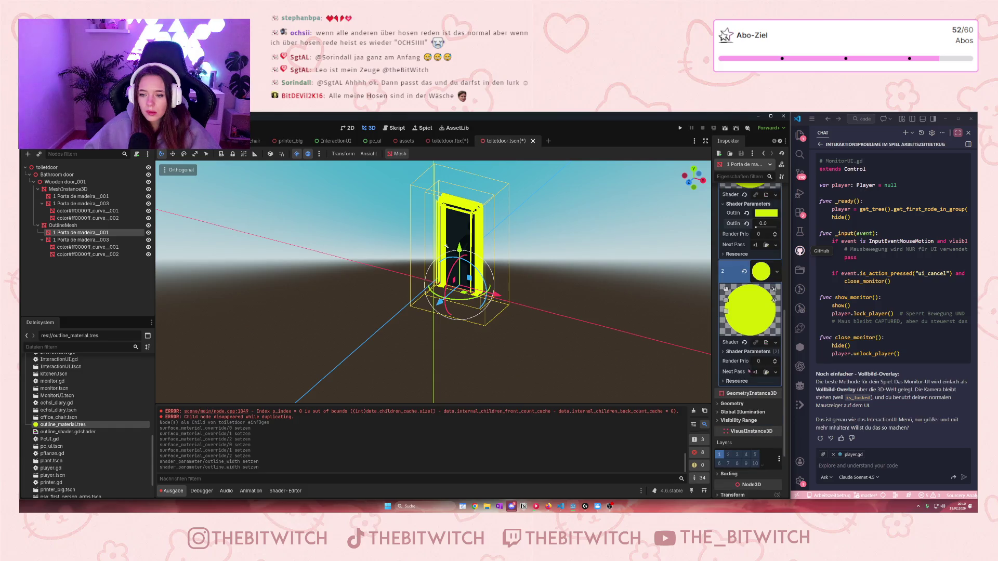
left_click(747, 352)
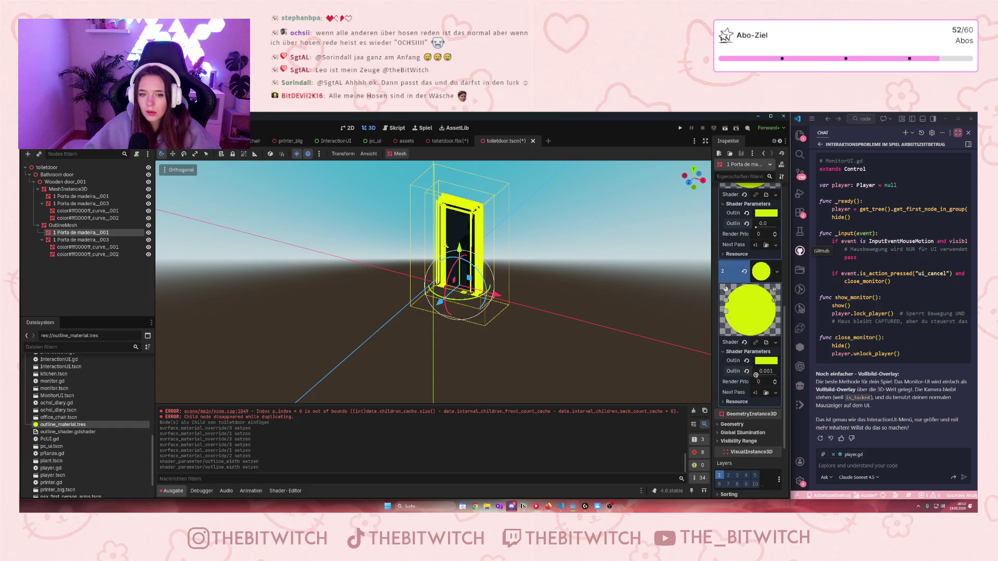
mouse_move(748, 371)
left_mouse_down()
mouse_move(737, 380)
mouse_move(755, 374)
left_mouse_up()
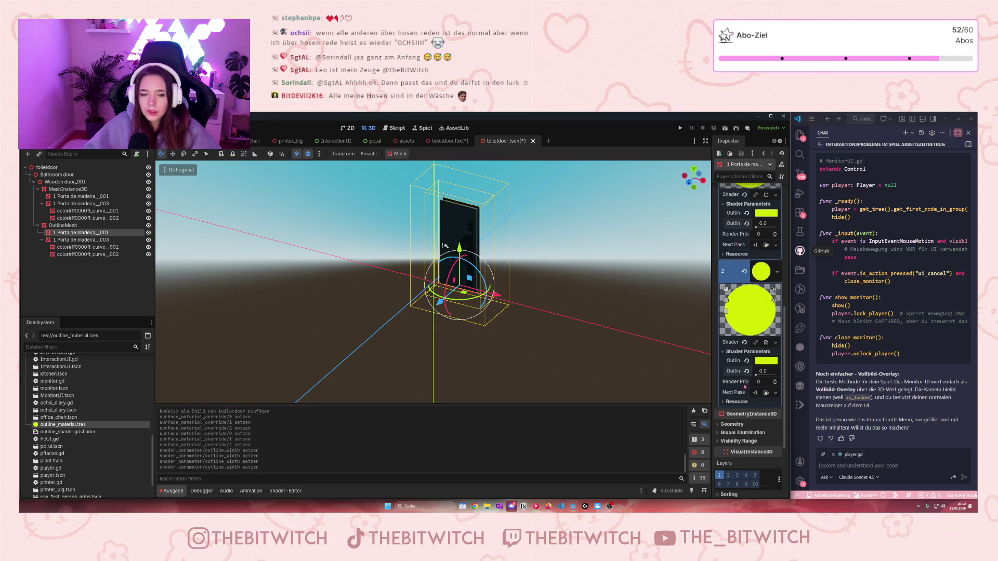
Select Porta de madeira_003 and apply outline_material.tres to surface slots 0 and 1.
left_click(42, 239)
left_click(50, 241)
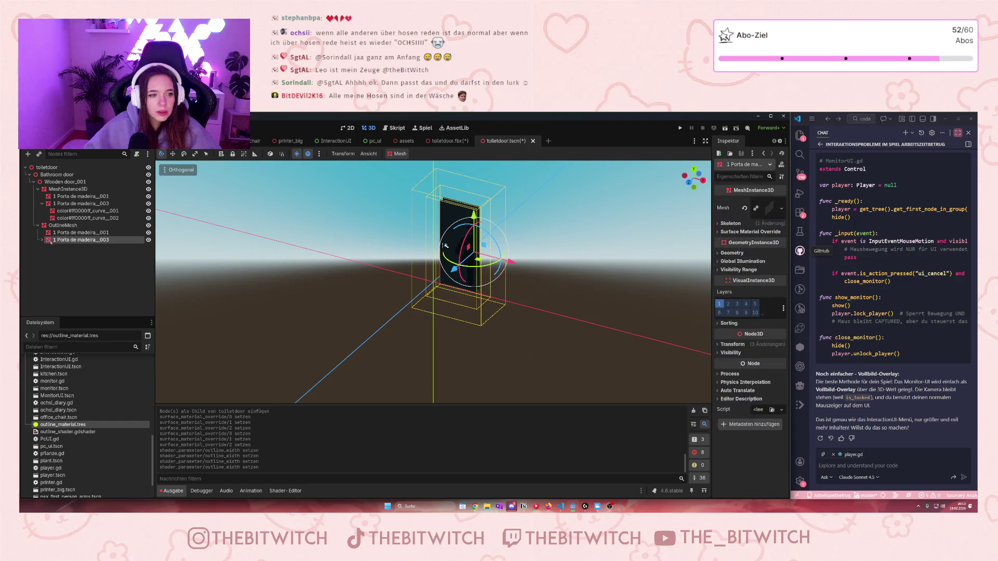
left_click(42, 240)
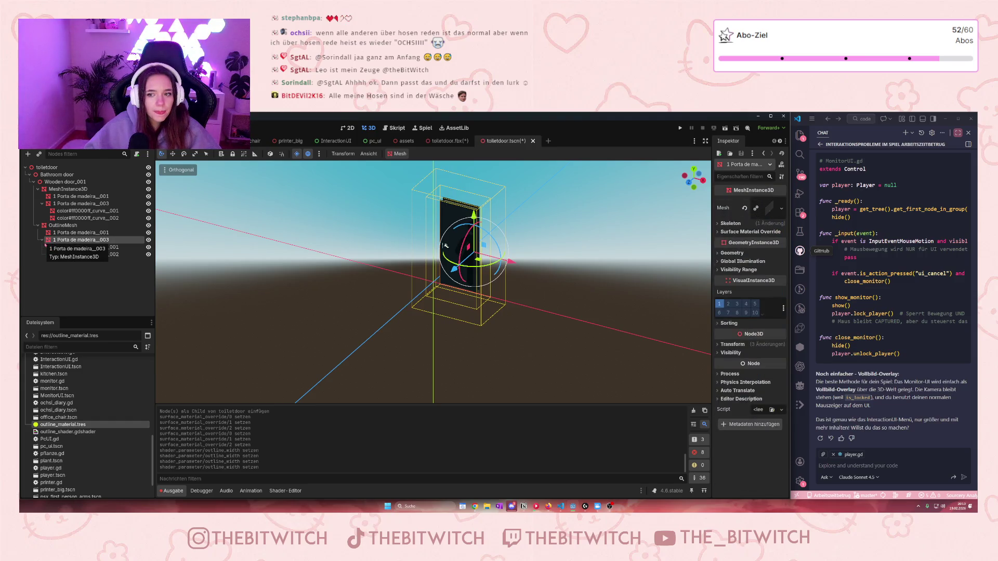
left_click(749, 232)
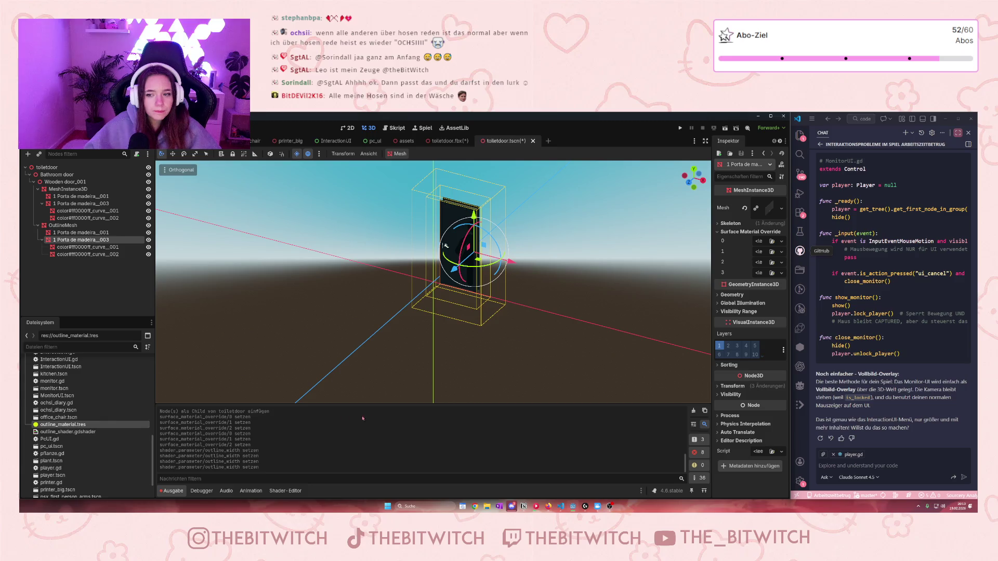
left_click_drag(63, 424, 764, 241)
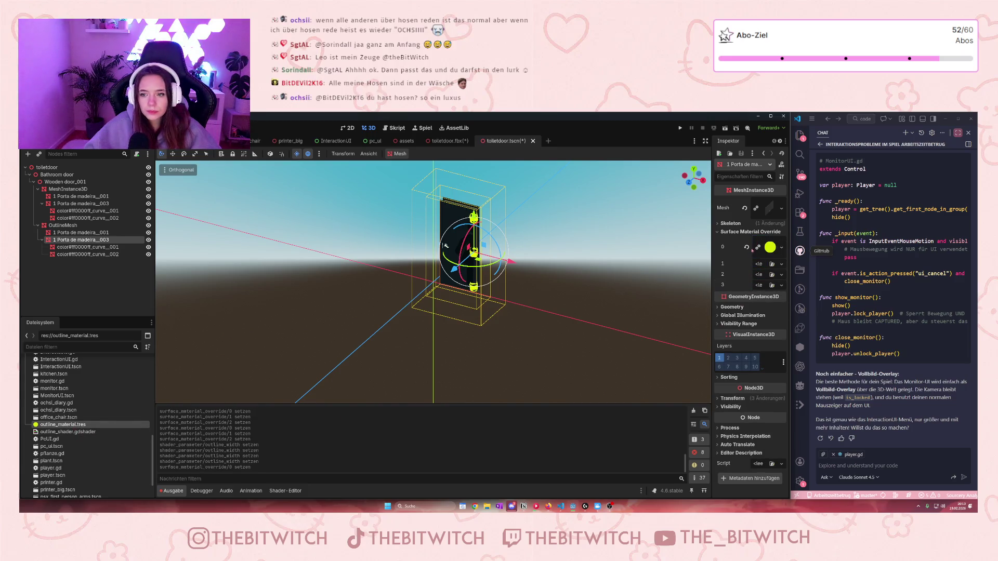
left_click_drag(62, 425, 758, 266)
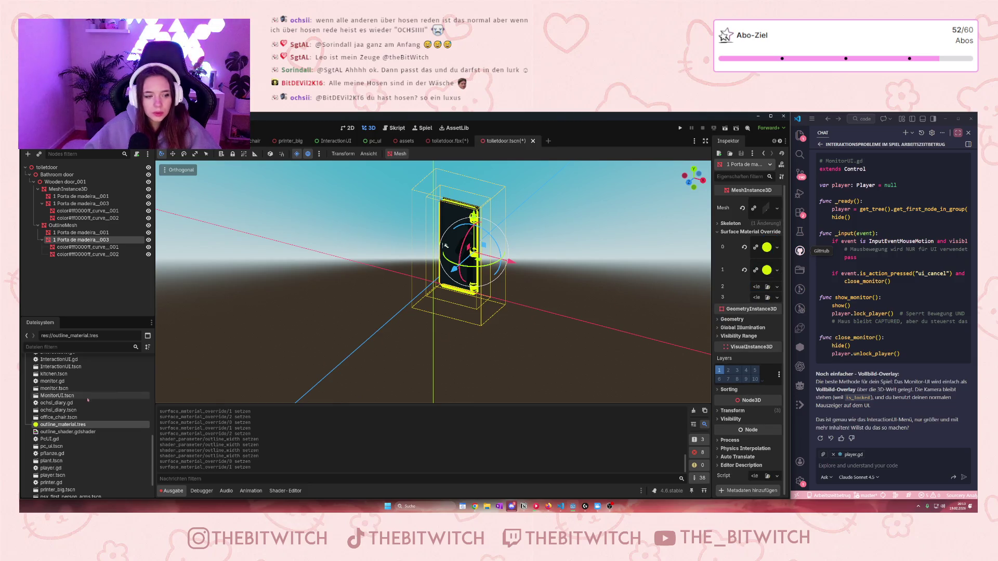
scroll(601, 286, "up", 5)
left_click_drag(602, 285, 493, 305)
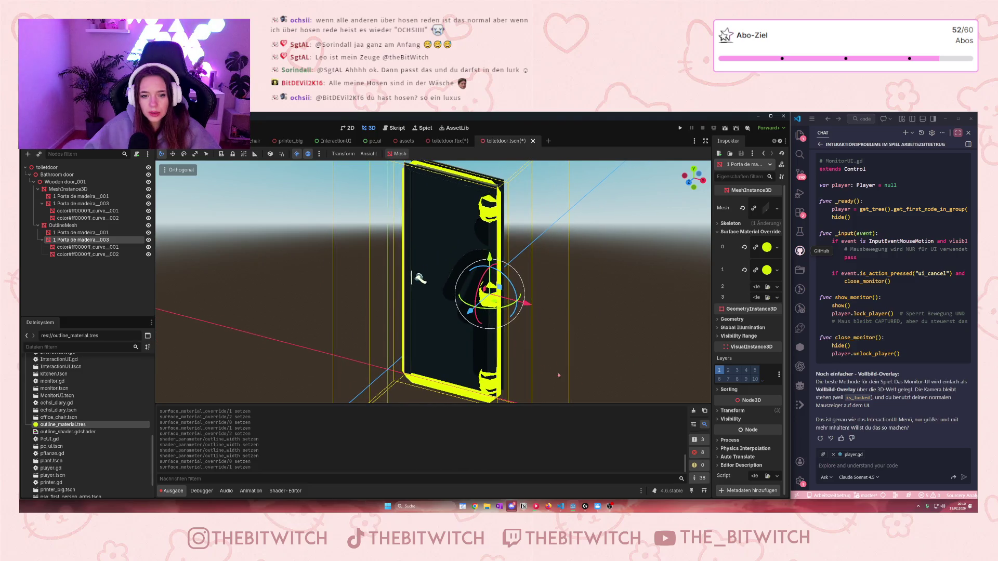
Clear the outline material from surface slots 1 and 0 with Löschen.
left_click(777, 270)
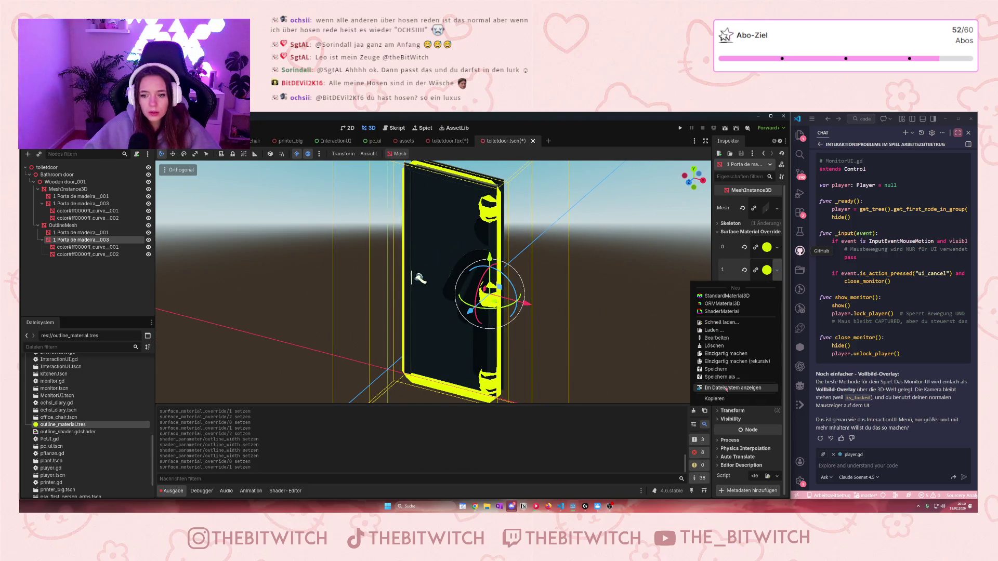
left_click(714, 345)
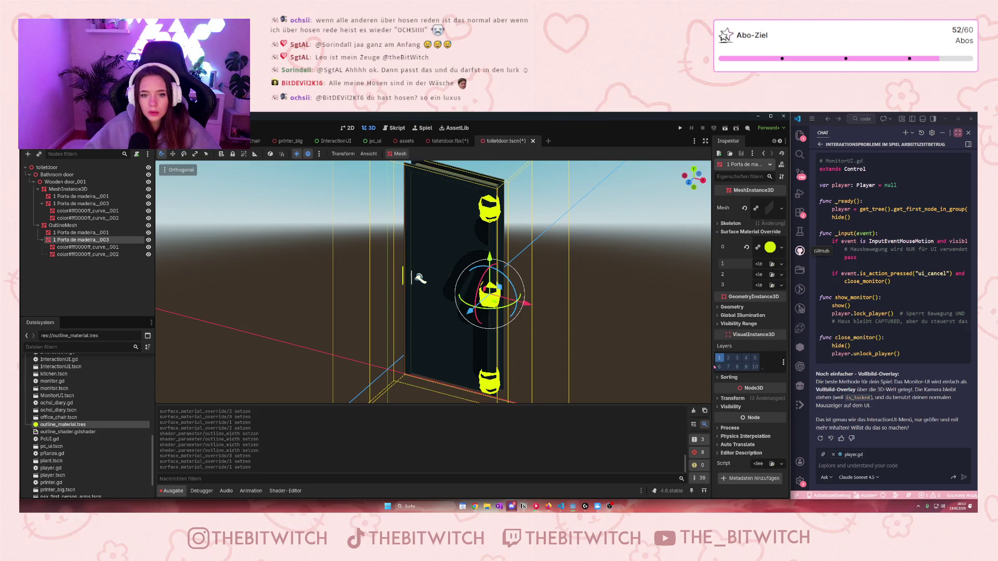
left_click(781, 247)
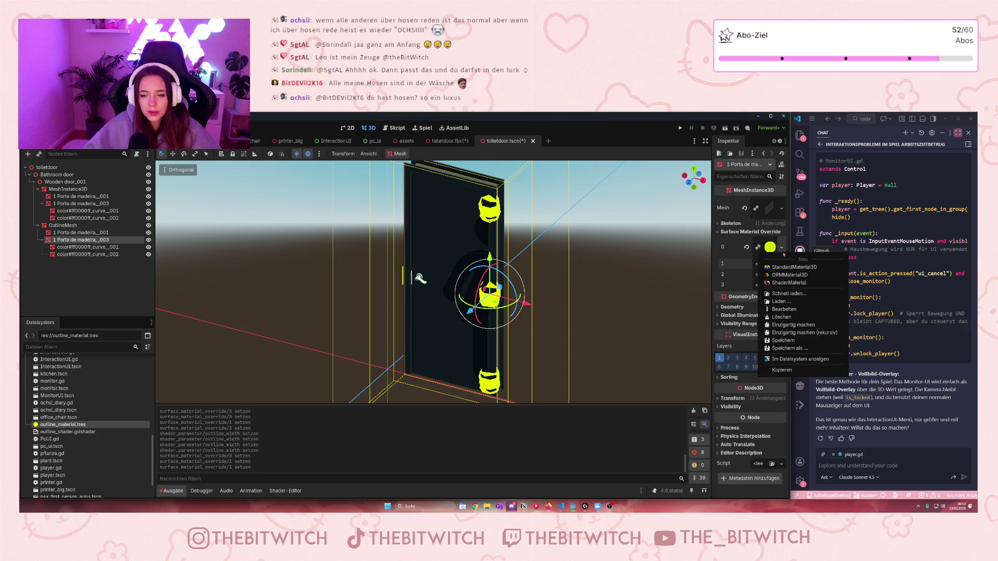
left_click(783, 317)
Reapply outline_material.tres to surface slots 1 and 2.
left_click_drag(63, 425, 756, 253)
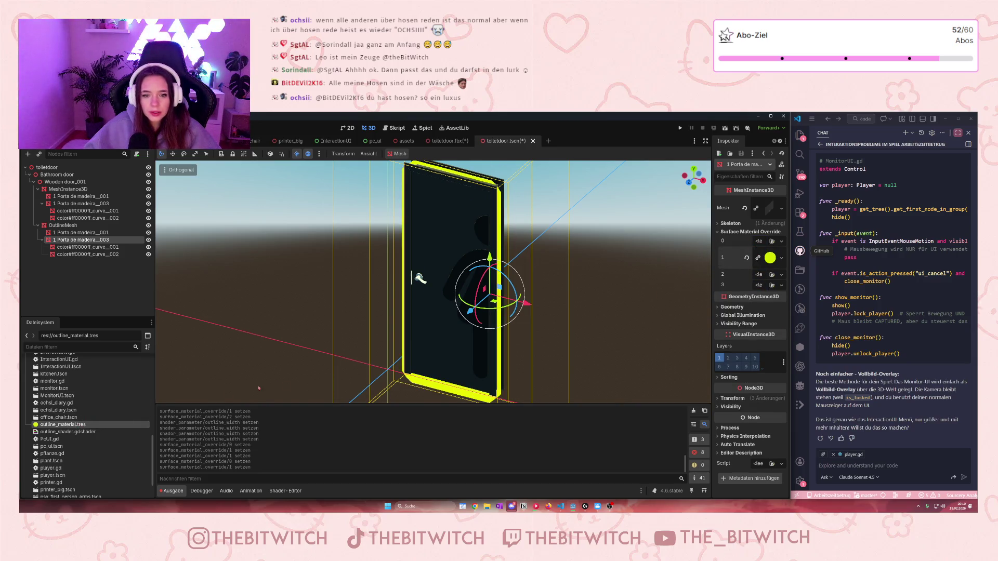
scroll(259, 388, "down", 2)
scroll(259, 387, "up", 4)
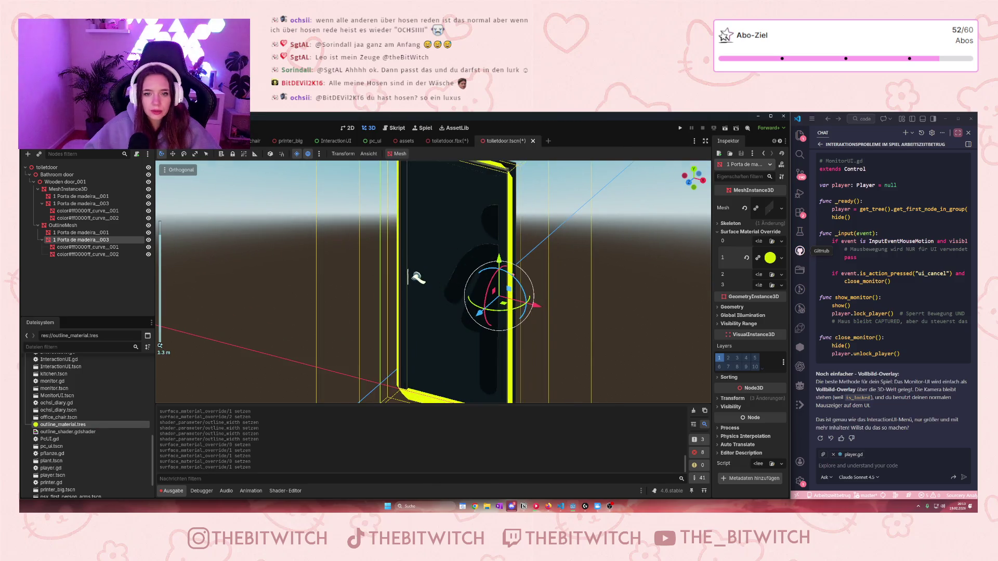
mouse_move(63, 425)
left_mouse_down()
mouse_move(112, 424)
mouse_move(771, 276)
left_mouse_up()
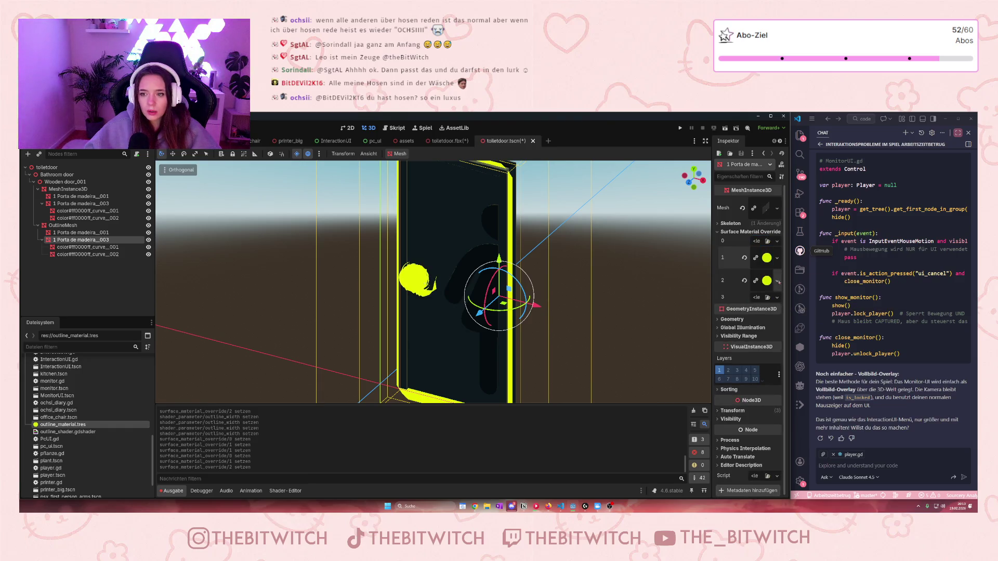
left_click(776, 281)
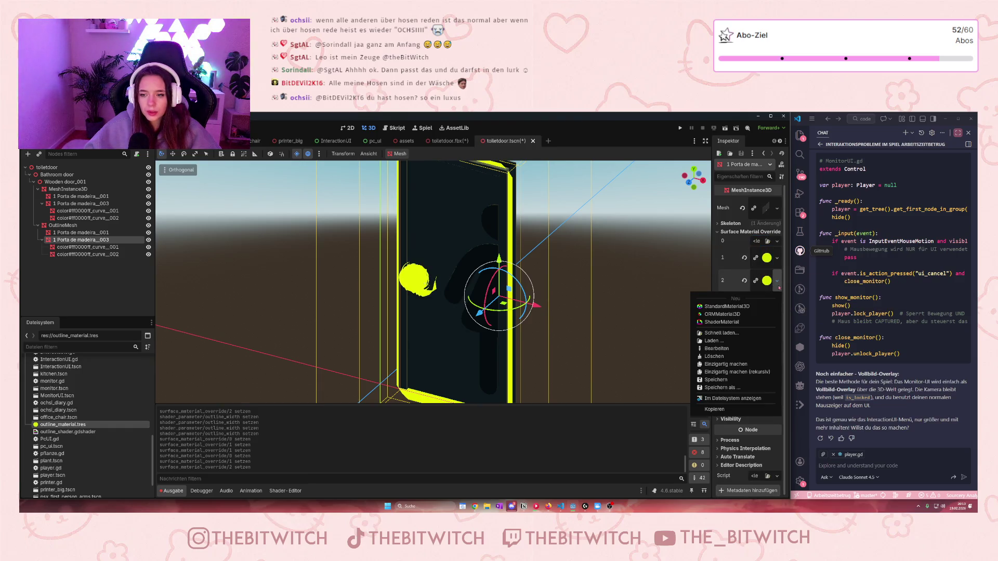
Clear material slot 2, hide OutlineMesh, collapse the door nodes and select the toiletdoor root.
left_click(719, 366)
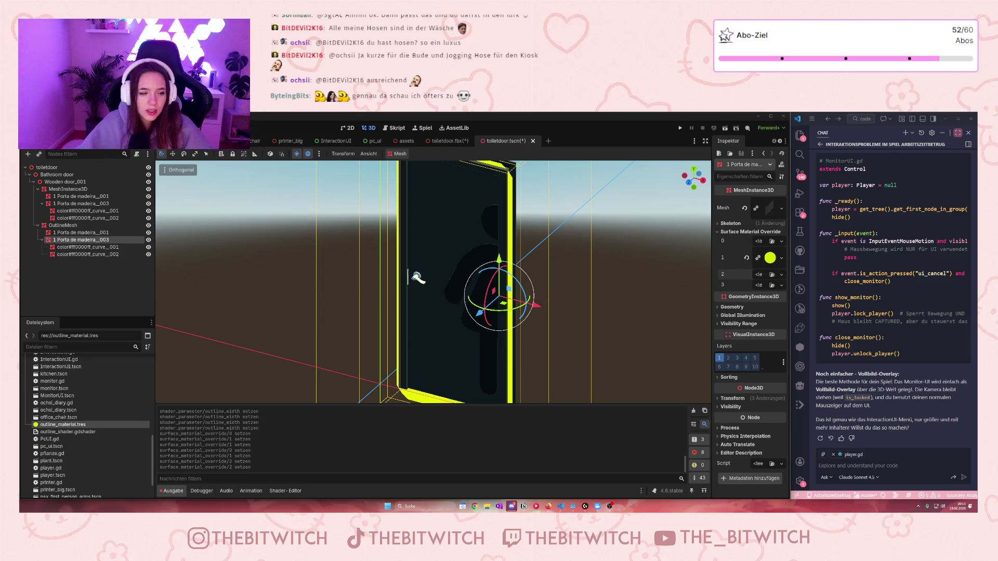
left_click(148, 226)
scroll(563, 261, "down", 4)
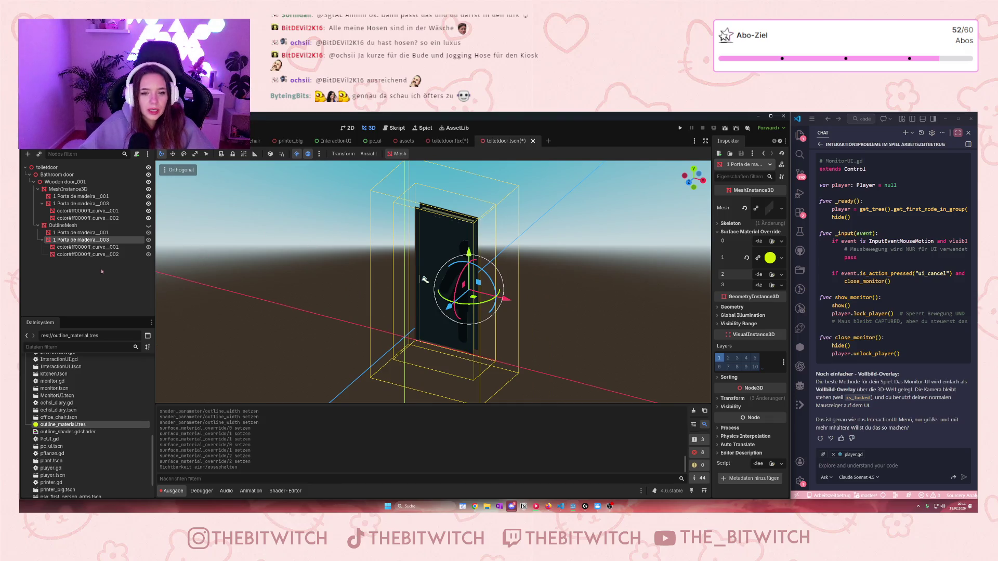
left_click(42, 240)
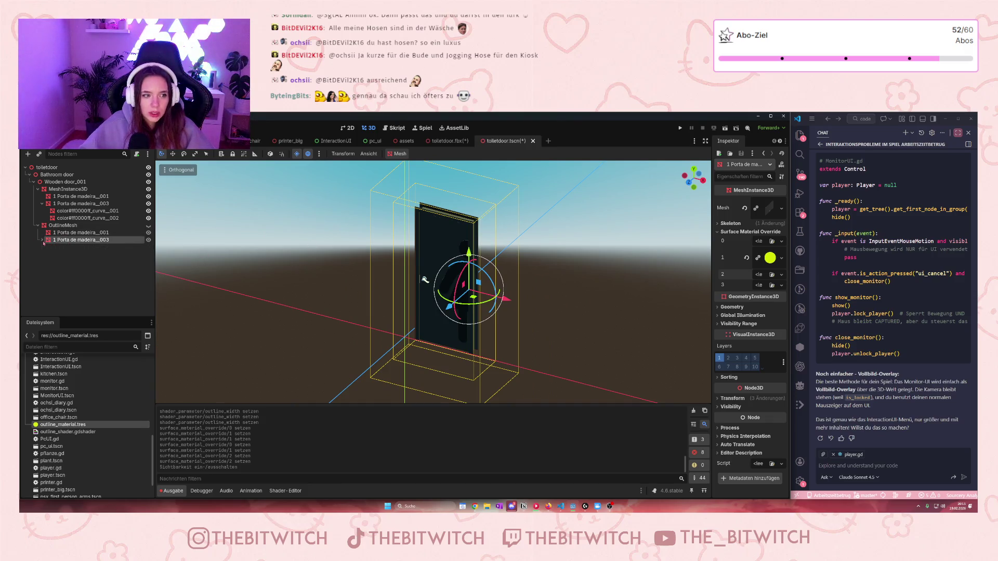
left_click(38, 225)
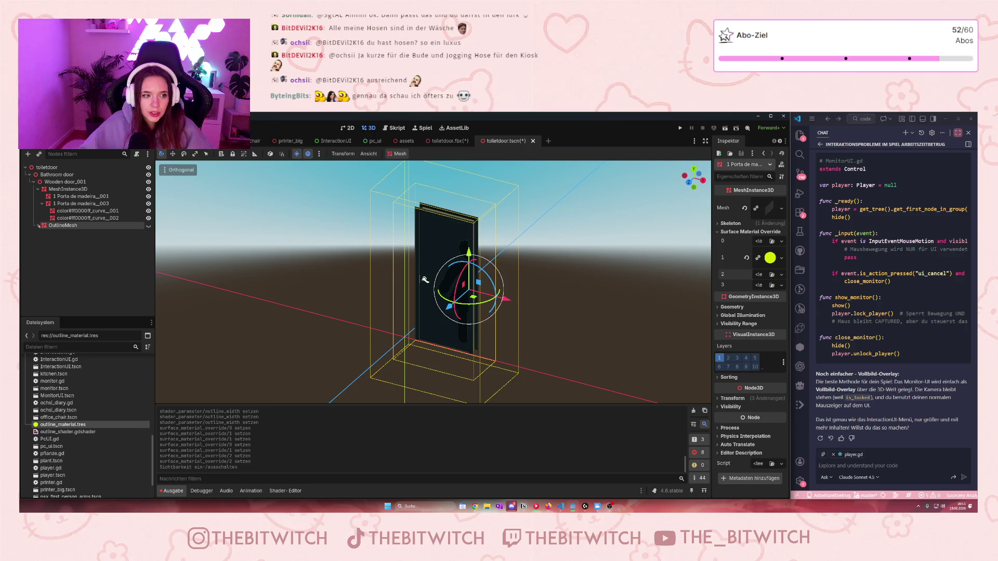
left_click(33, 182)
left_click(34, 182)
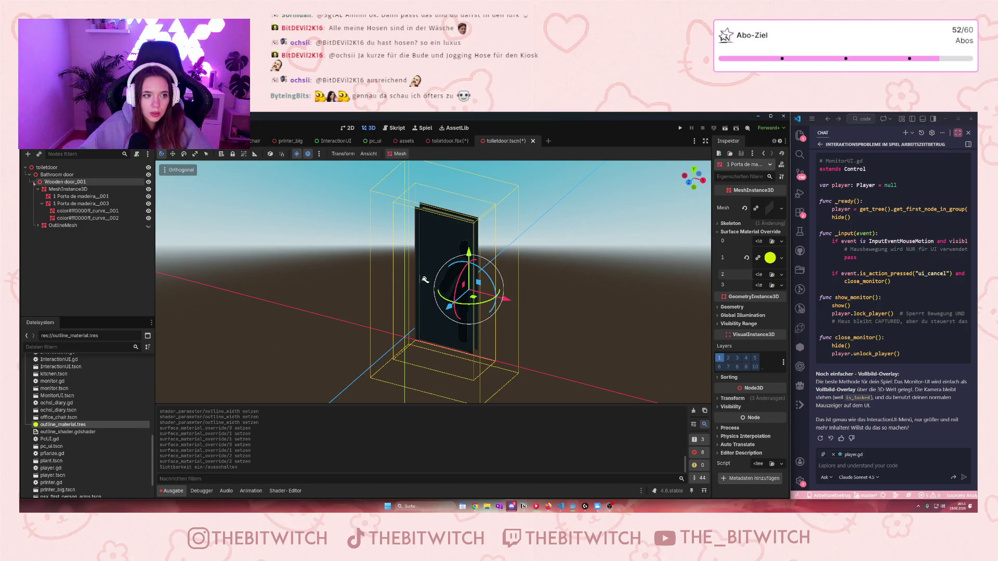
left_click(67, 168)
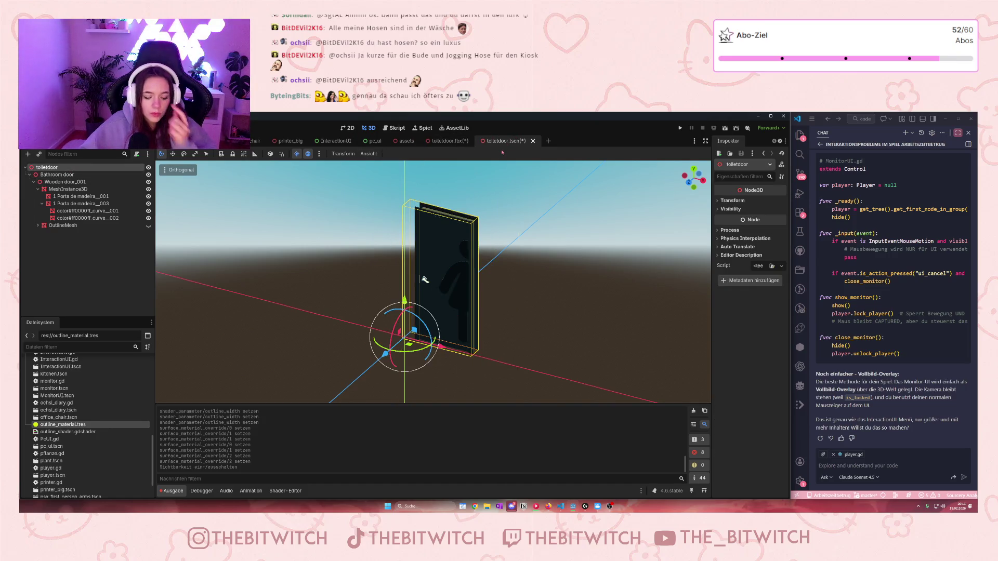
Save toiletdoor.tscn, close the toiletdoor.fbx tab, and select the Porta de madeira_003 mesh.
key("ctrl+s")
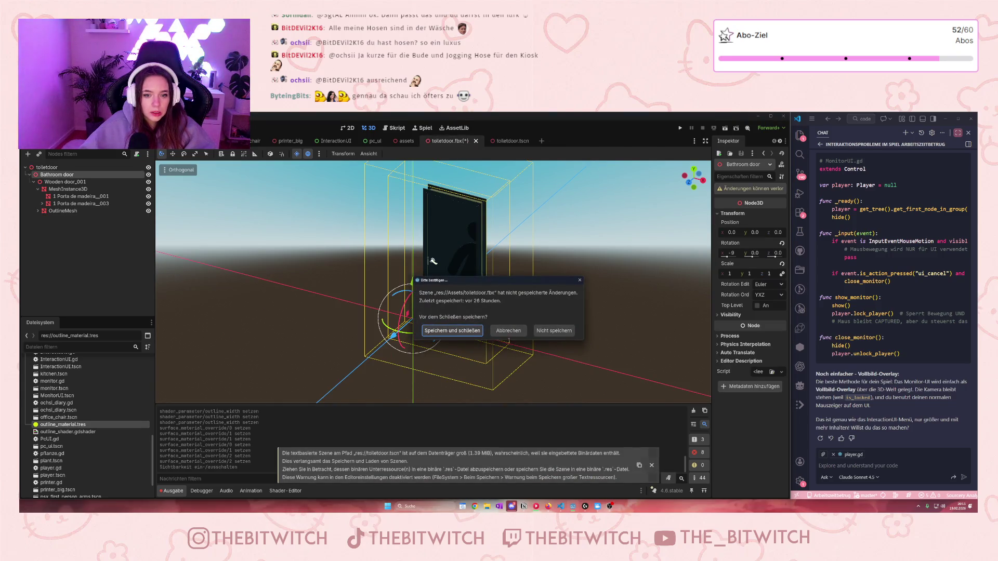
left_click(553, 331)
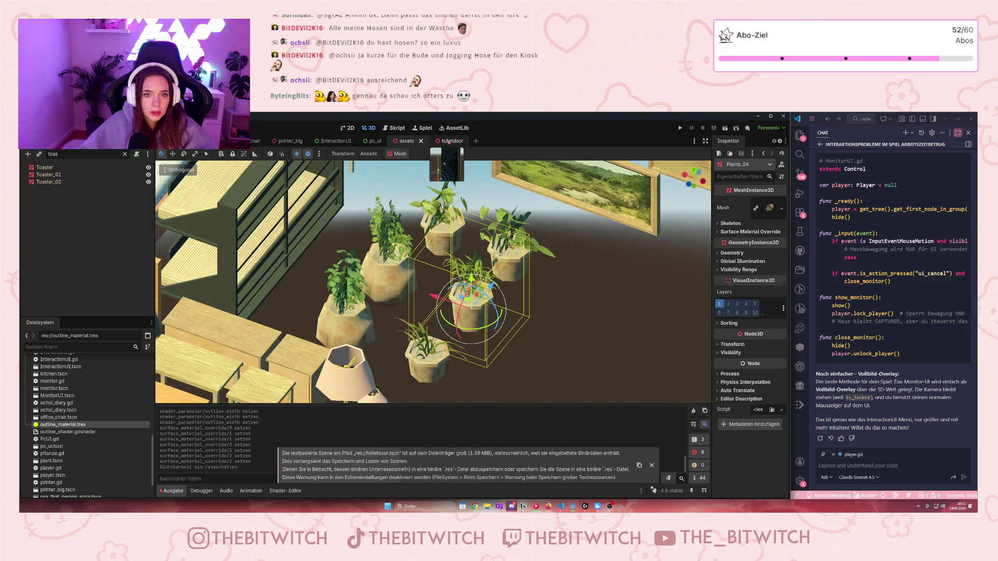
key("ctrl+Tab")
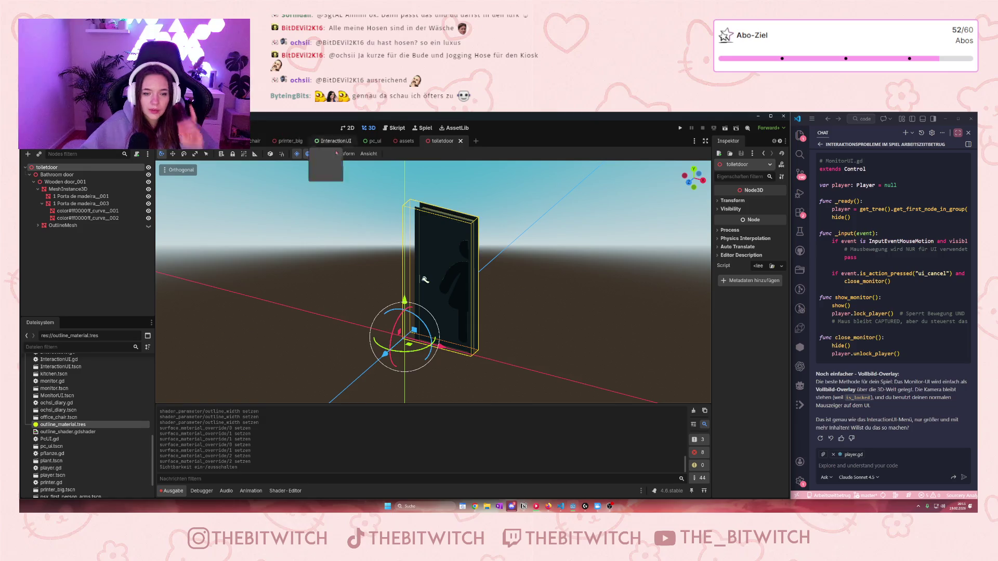
left_click(288, 141)
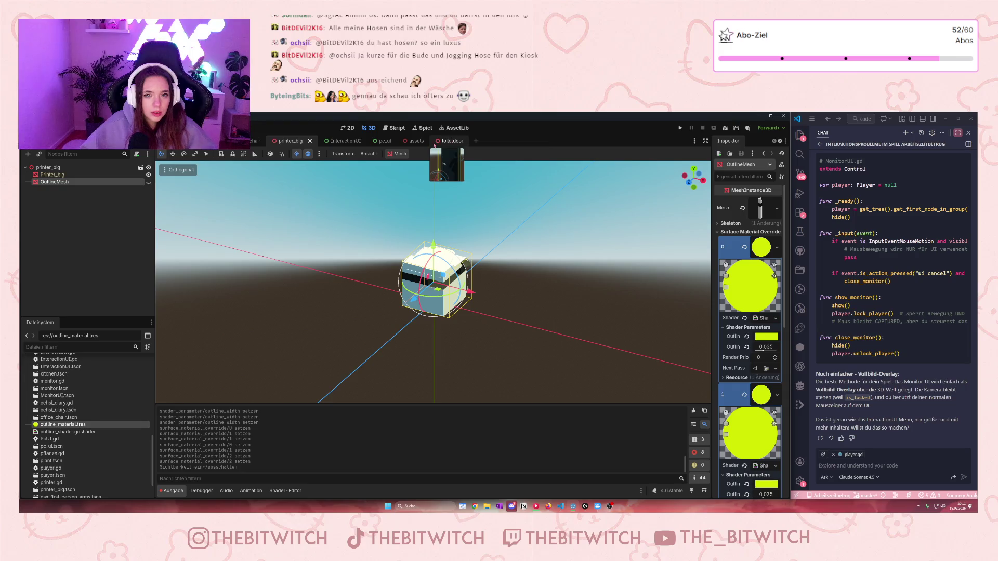
left_click(450, 141)
left_click(55, 203)
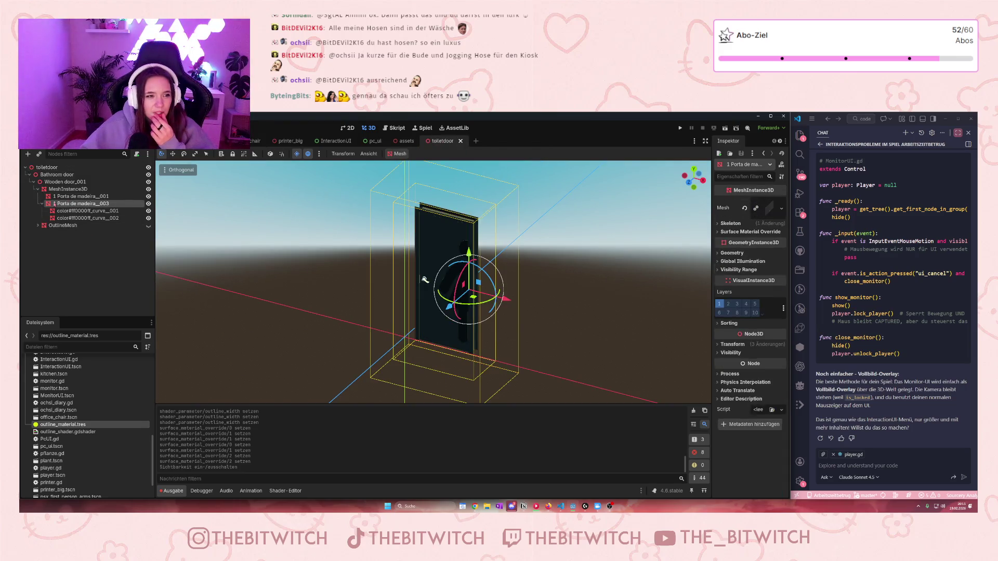
Move MeshInstance3D and OutlineMesh directly under the toiletdoor root node.
key("f")
left_click(42, 204)
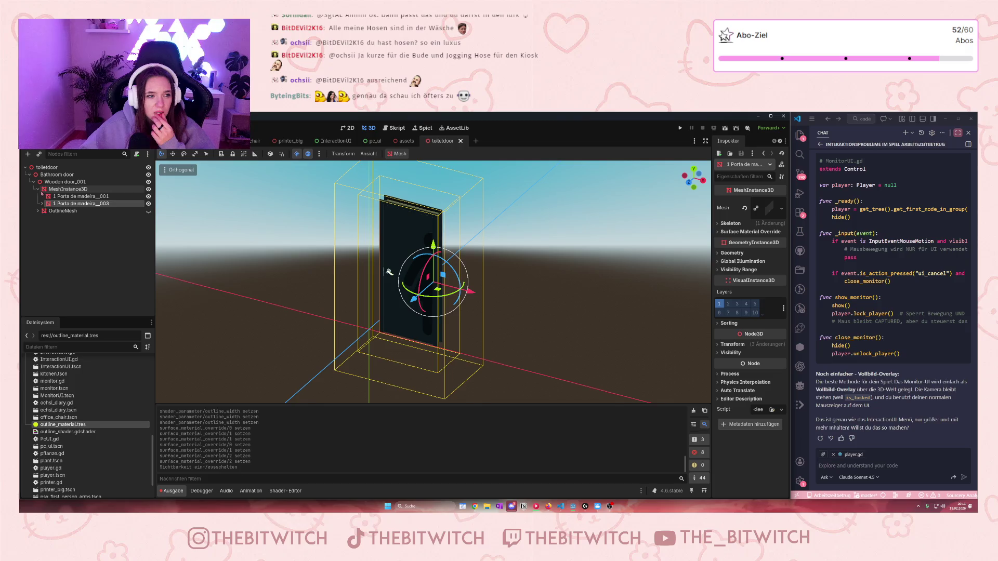
left_click(38, 189)
left_click(57, 196)
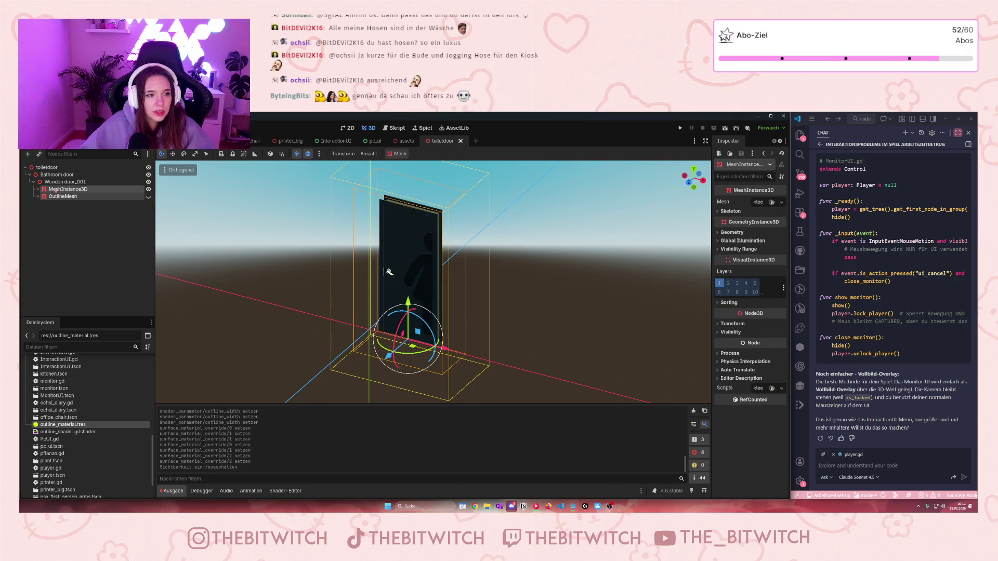
left_click_drag(55, 191, 52, 172)
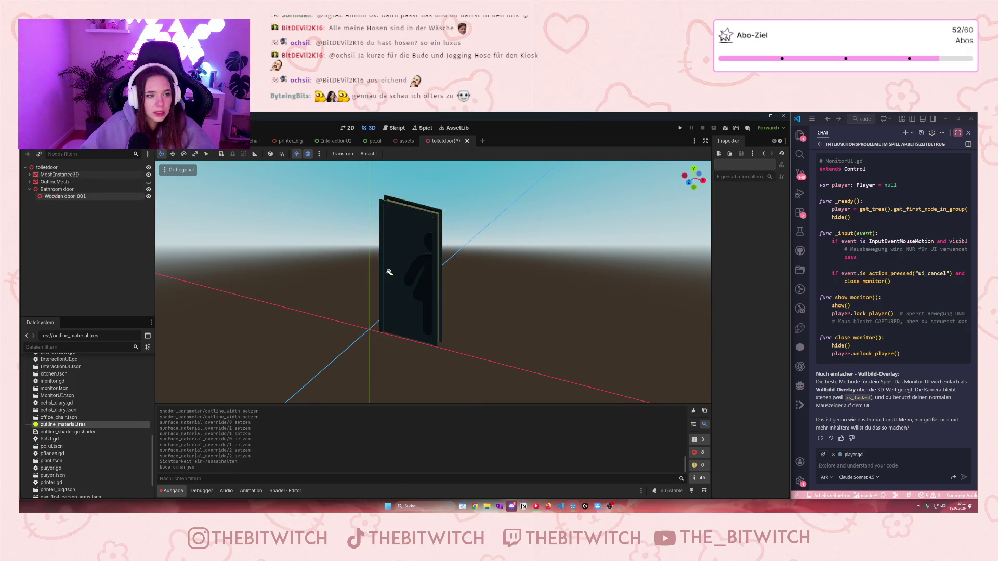
Delete the Bathroom door node, save toiletdoor.tscn and switch to the office scene.
left_click(54, 189)
key("Delete")
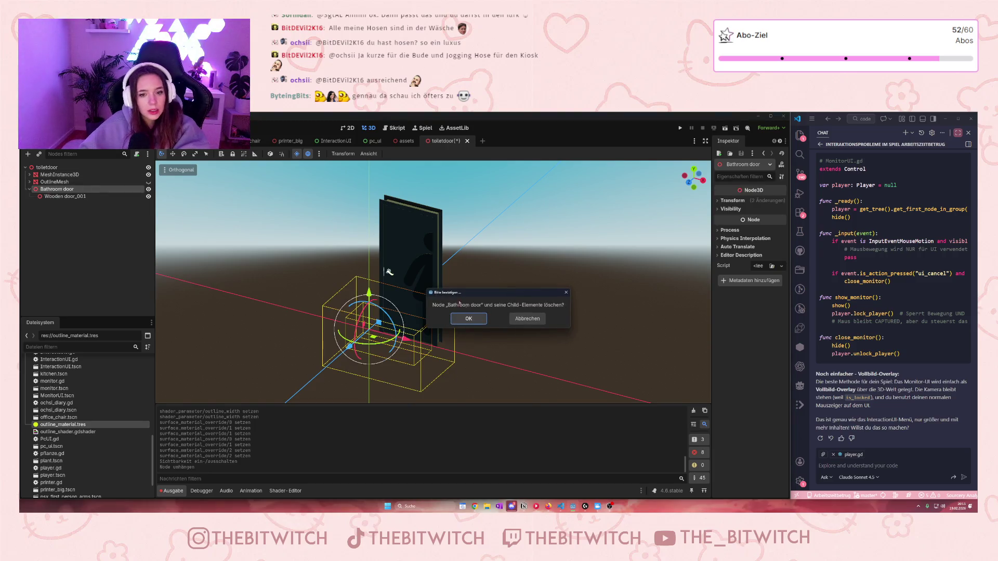
left_click(468, 319)
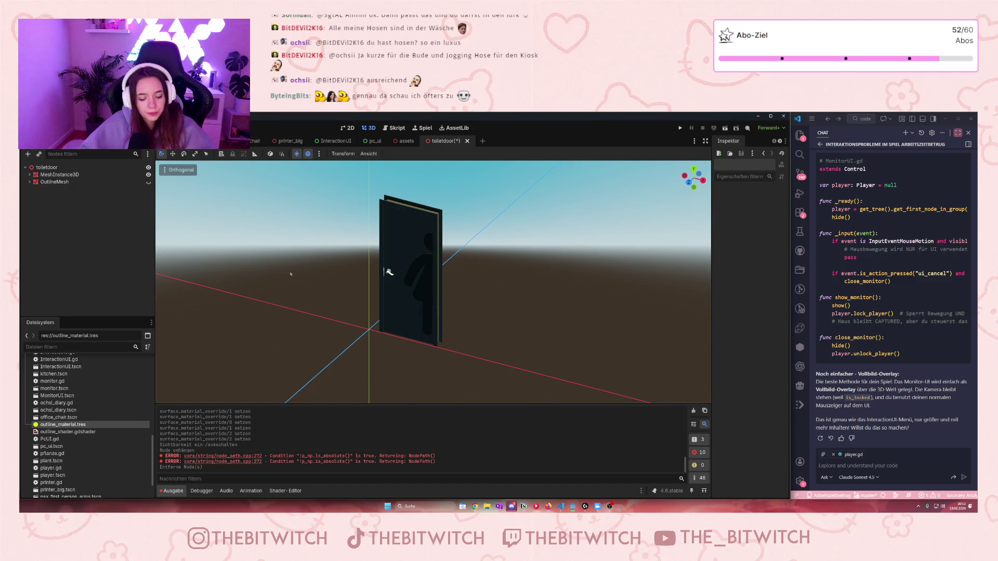
key("ctrl+s")
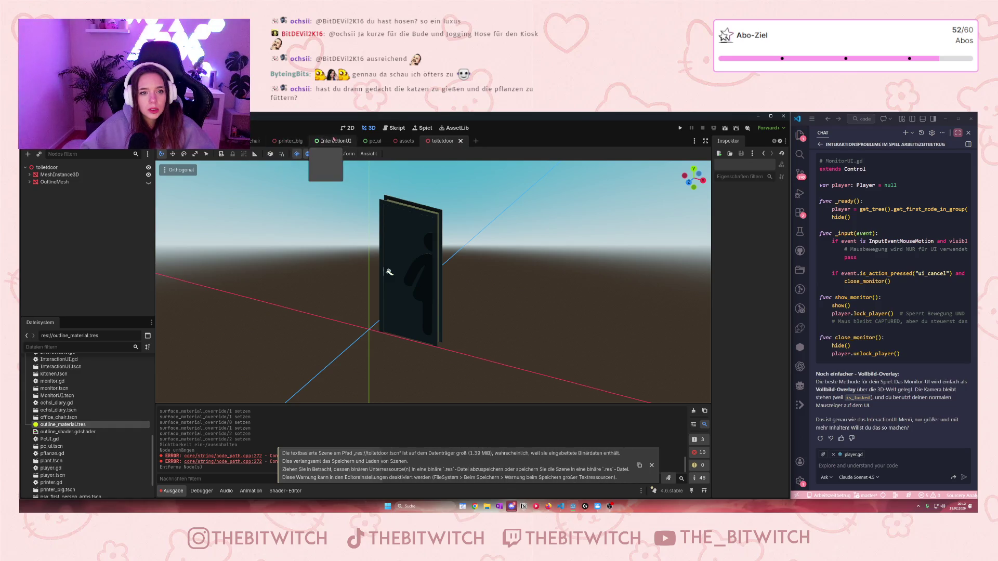
left_click(289, 140)
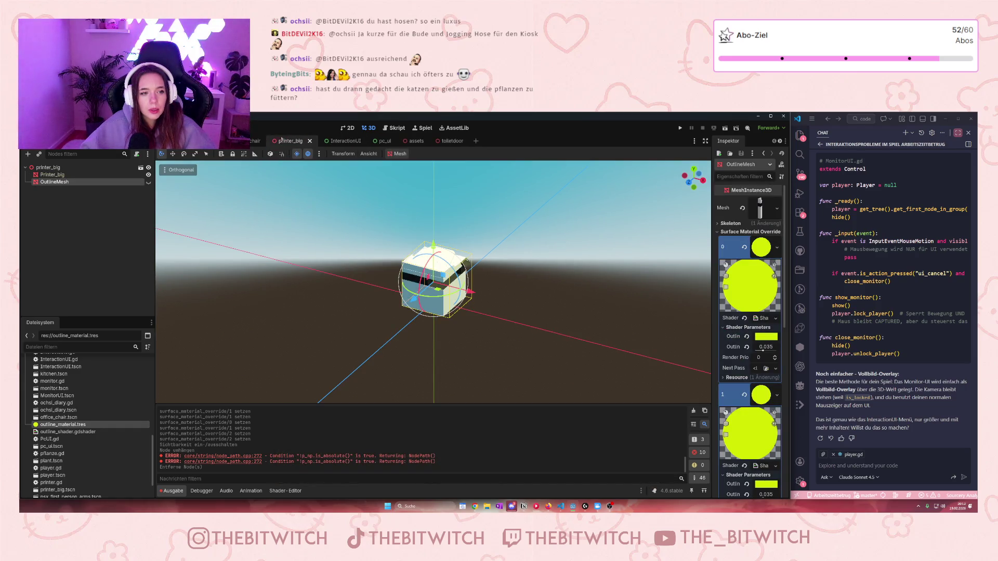
left_click(203, 140)
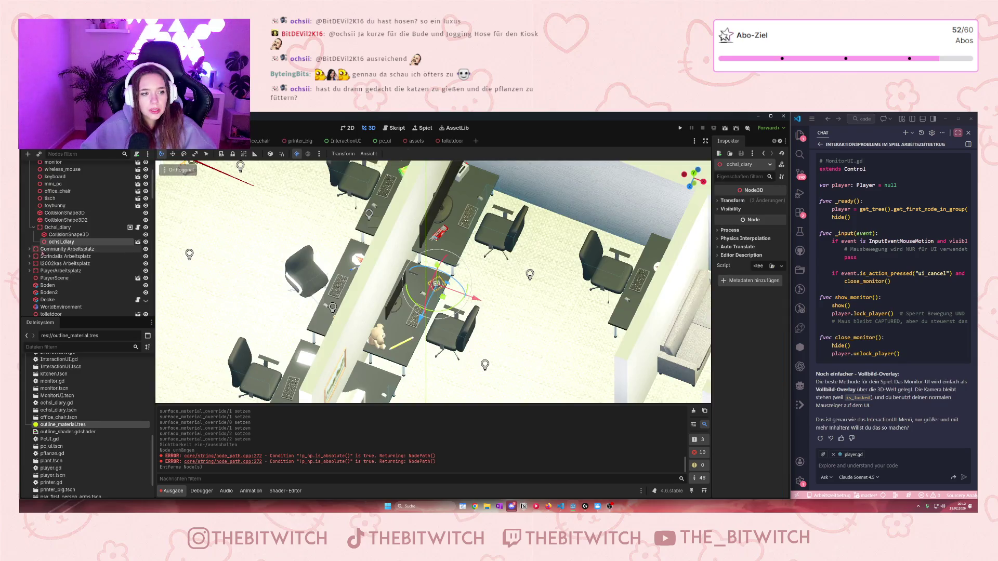
scroll(42, 253, "down", 1)
scroll(507, 338, "down", 6)
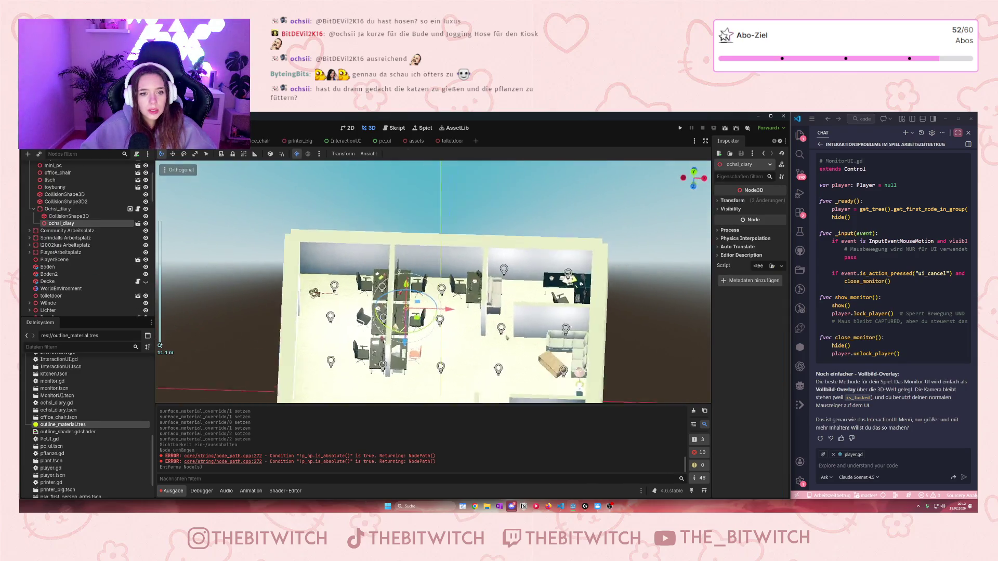
Delete the old toilet door node from the office scene.
left_click_drag(507, 338, 508, 323)
scroll(508, 322, "up", 5)
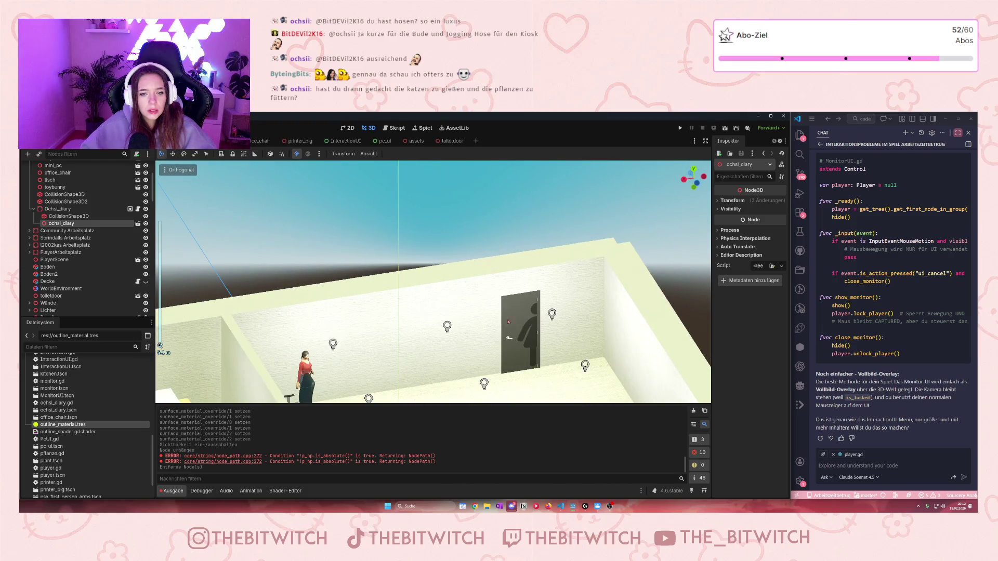
left_click(508, 322)
key("Delete")
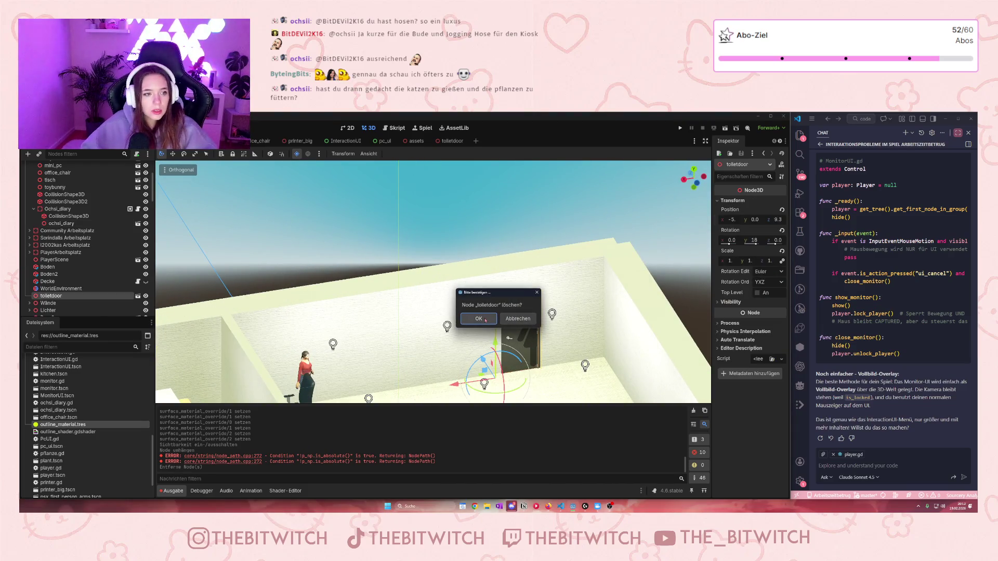
left_click(485, 320)
Instance toiletdoor.tscn under the Welt node via the scene picker search 'toil'.
scroll(54, 250, "up", 5)
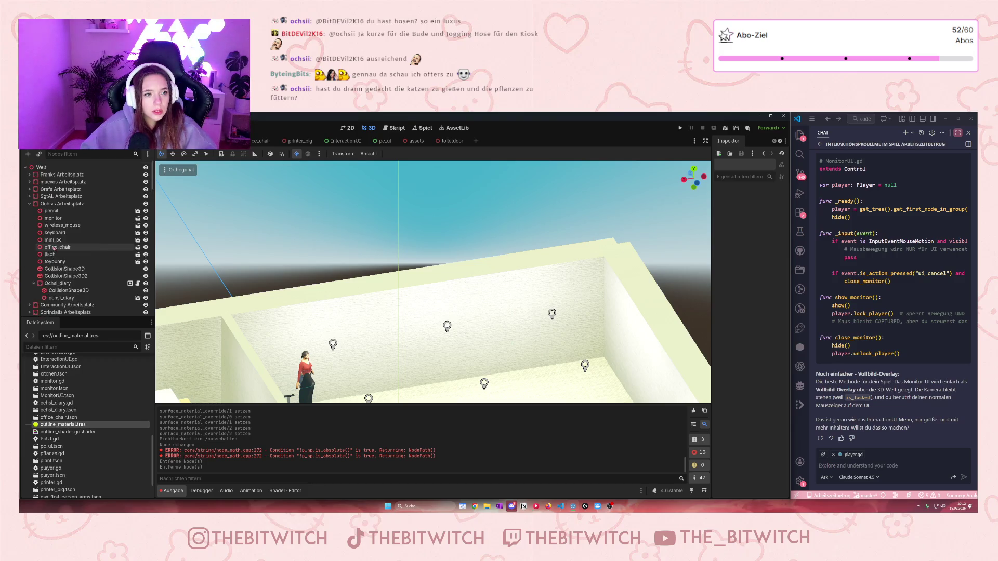
left_click(42, 167)
right_click(46, 168)
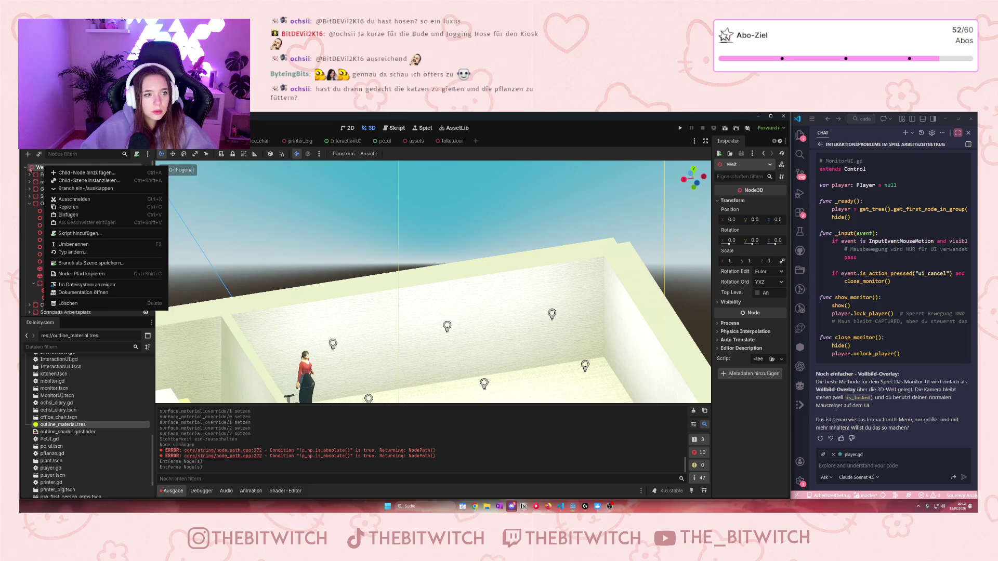
left_click(36, 169)
right_click(53, 172)
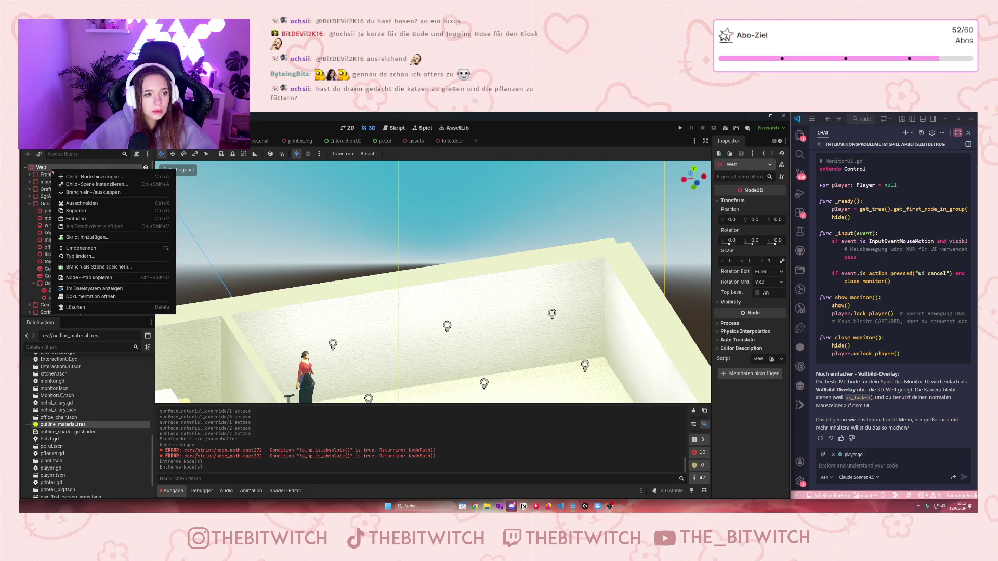
left_click(50, 171)
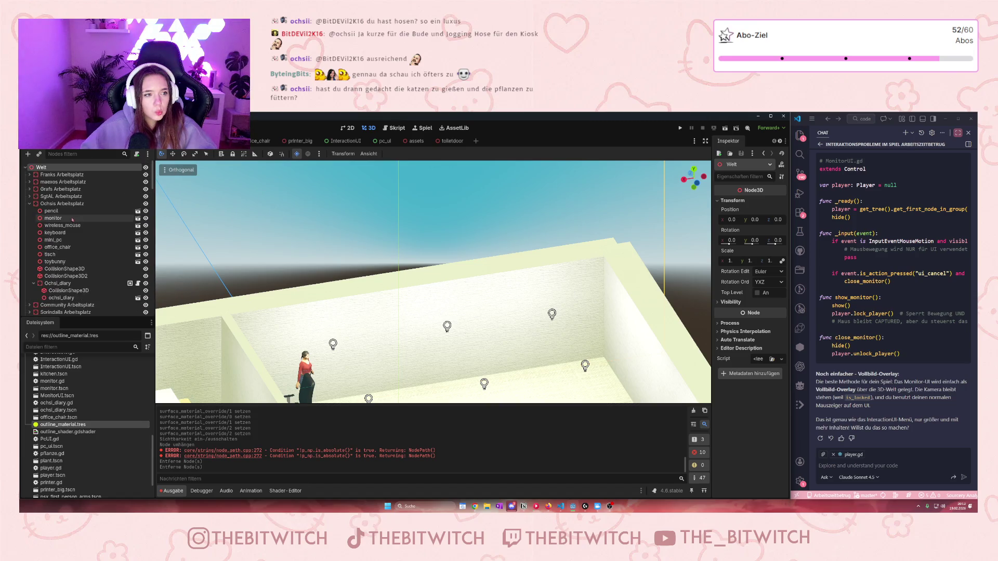
key("ctrl+shift+o")
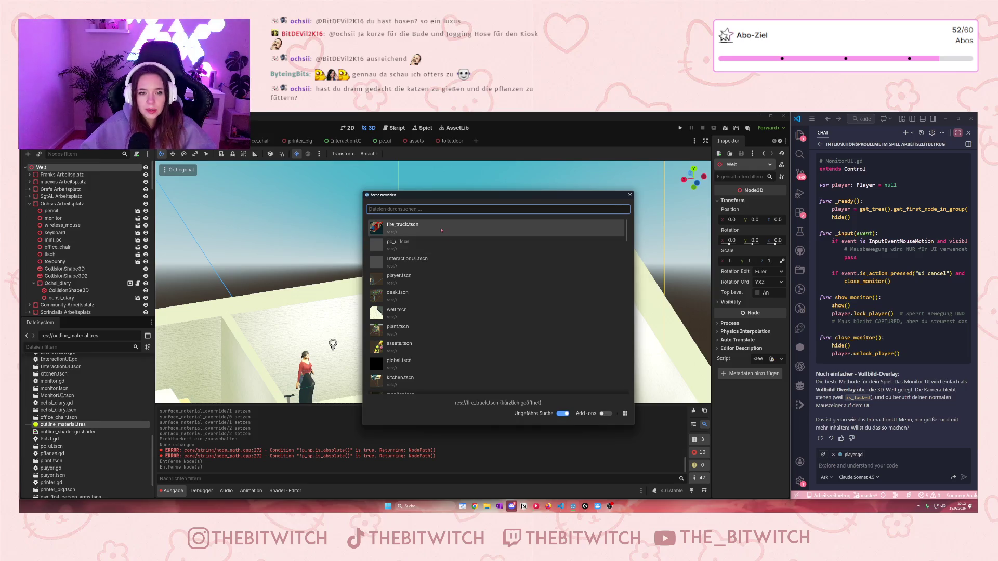
scroll(442, 231, "down", 10)
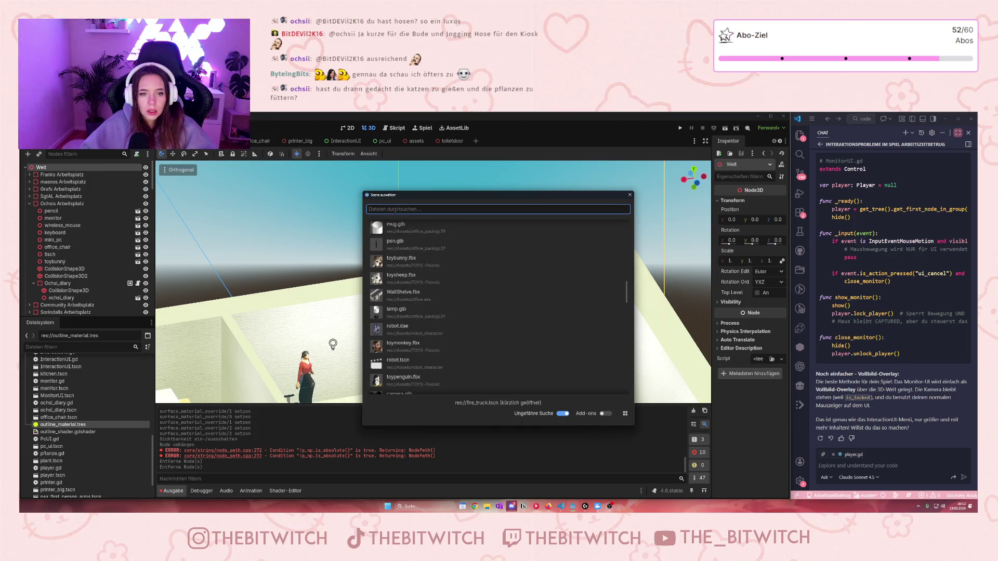
type("toil")
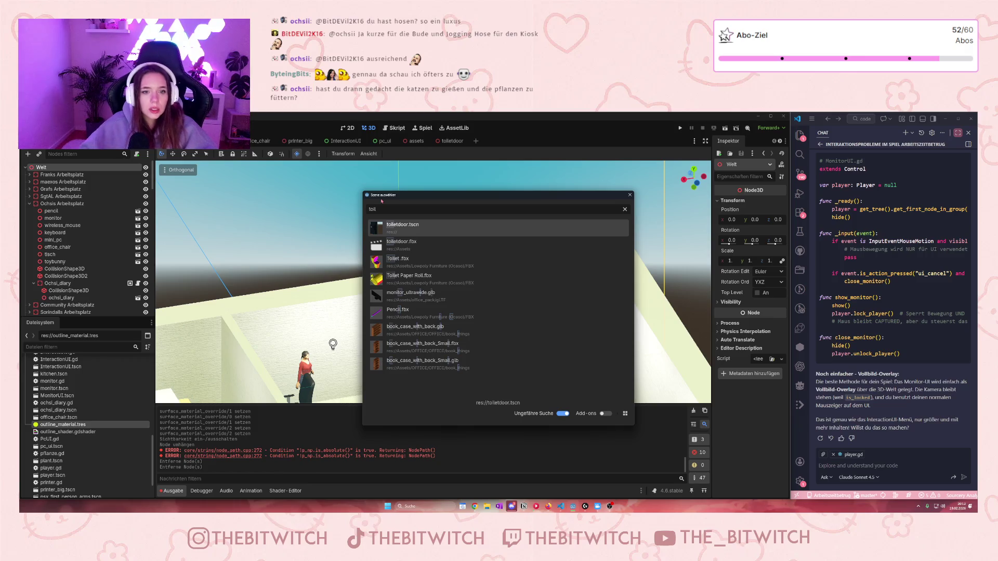
key("Return")
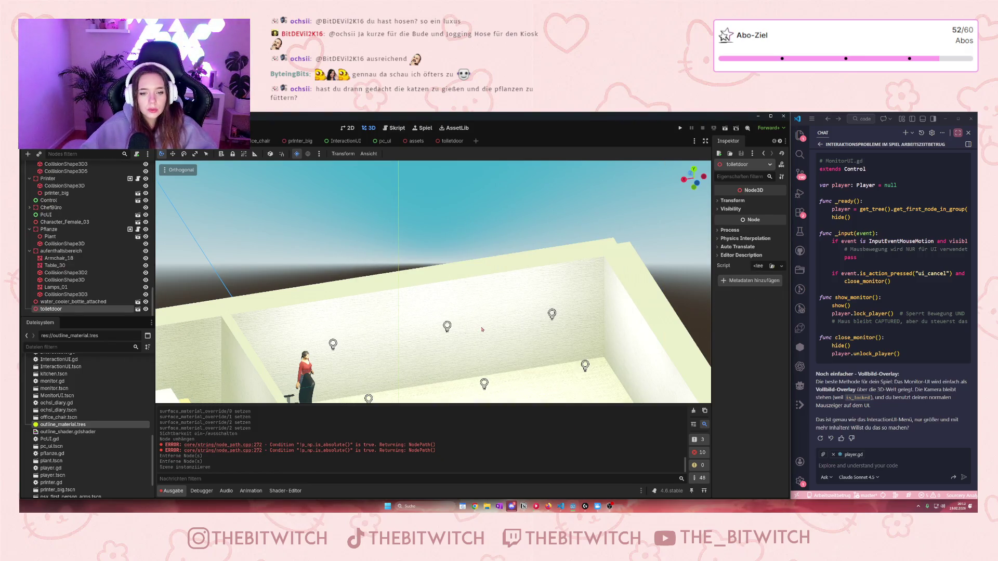
Move the new door to the toilet wall and adjust its x scale.
left_click_drag(482, 329, 439, 364)
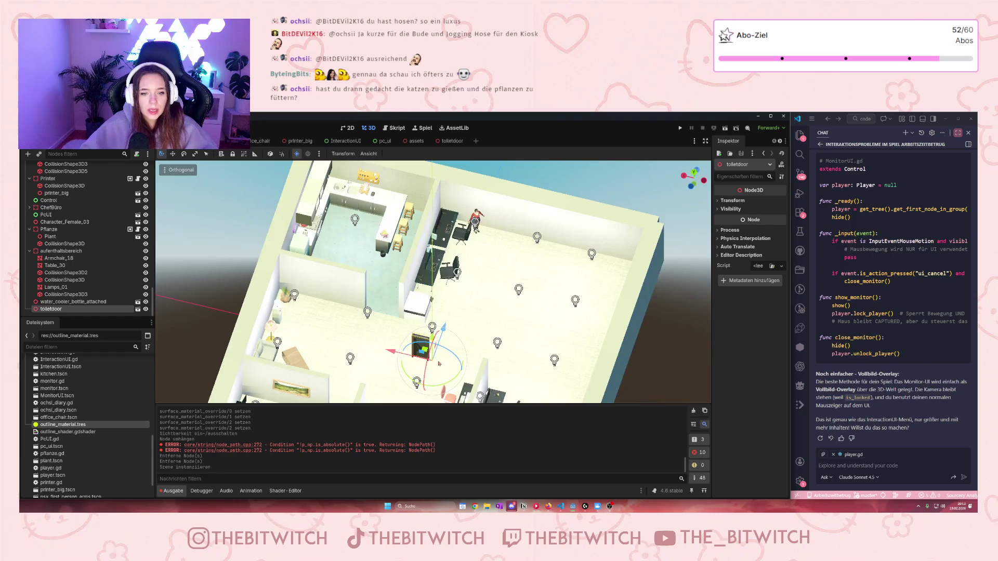
mouse_move(446, 329)
left_mouse_down()
mouse_move(473, 218)
mouse_move(543, 250)
left_mouse_up()
scroll(544, 250, "up", 5)
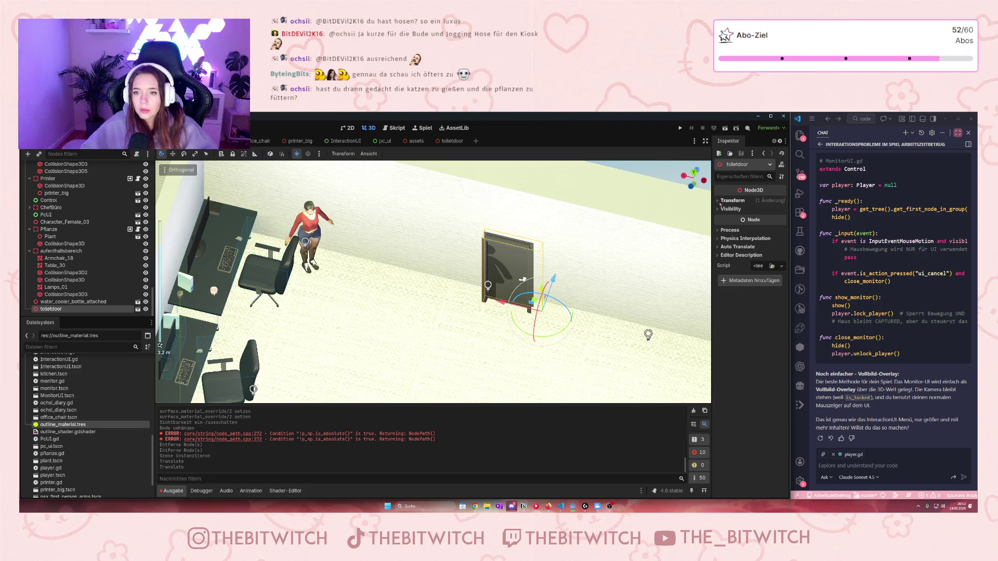
left_click(720, 203)
left_click(731, 261)
type("5")
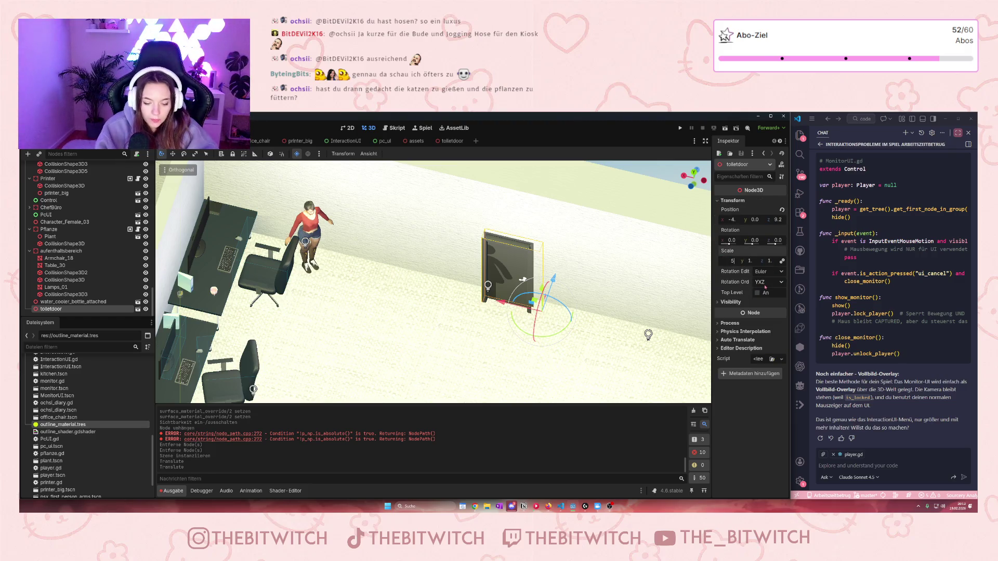
key("Return")
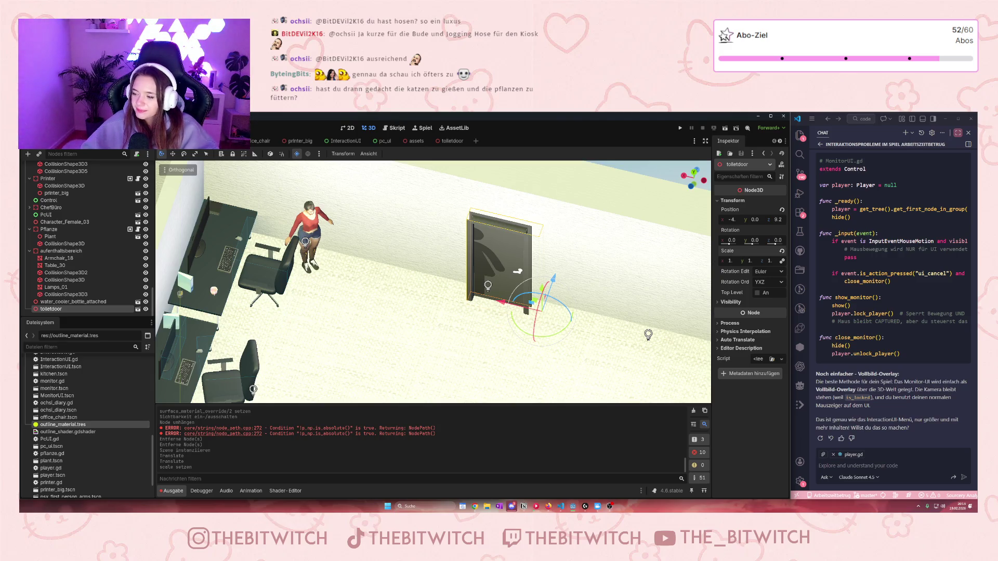
scroll(607, 282, "up", 2)
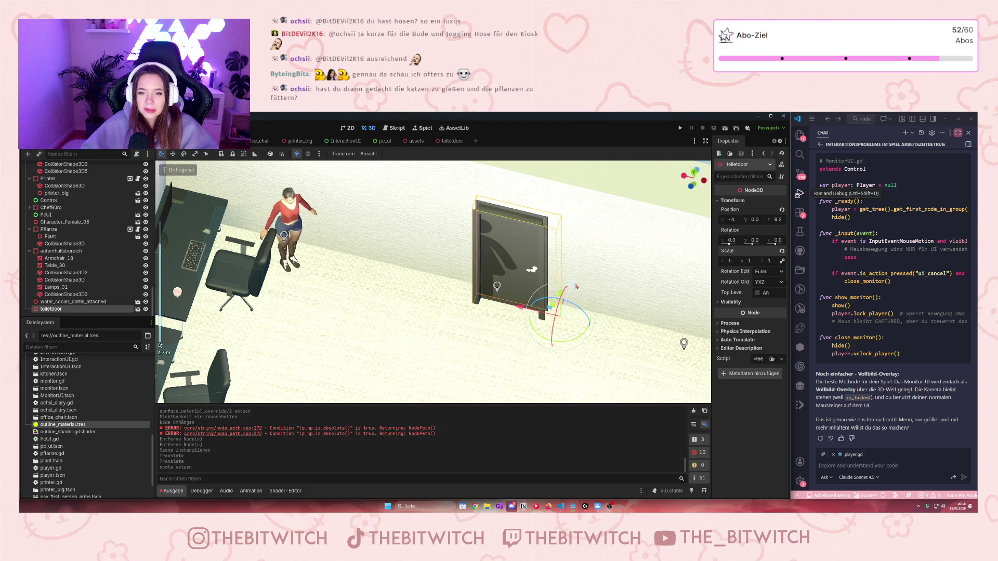
mouse_move(576, 285)
left_mouse_down()
mouse_move(579, 274)
mouse_move(576, 283)
left_mouse_up()
Set the door's Y rotation to -180 and slide it into line with the wall.
left_click(754, 240)
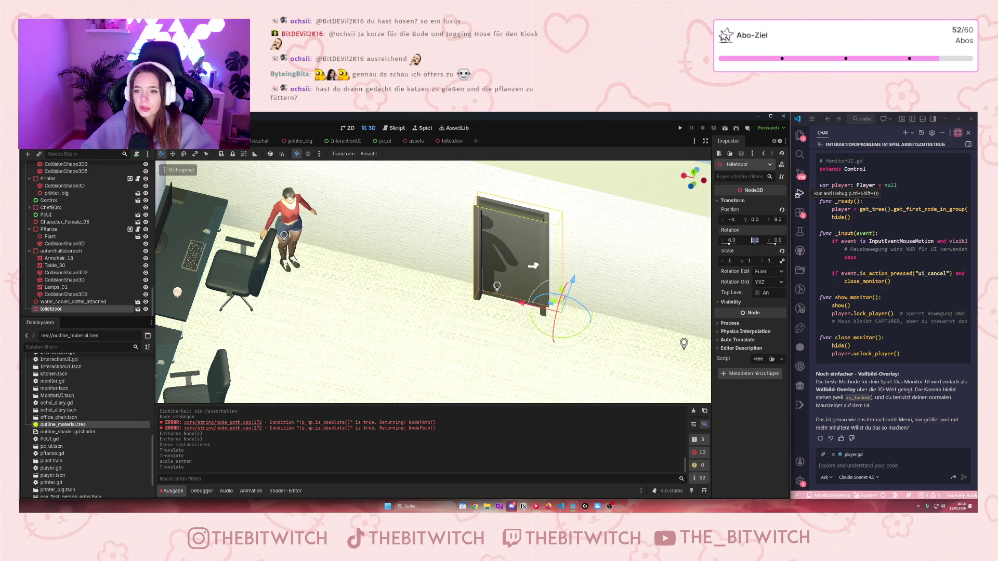
mouse_move(763, 311)
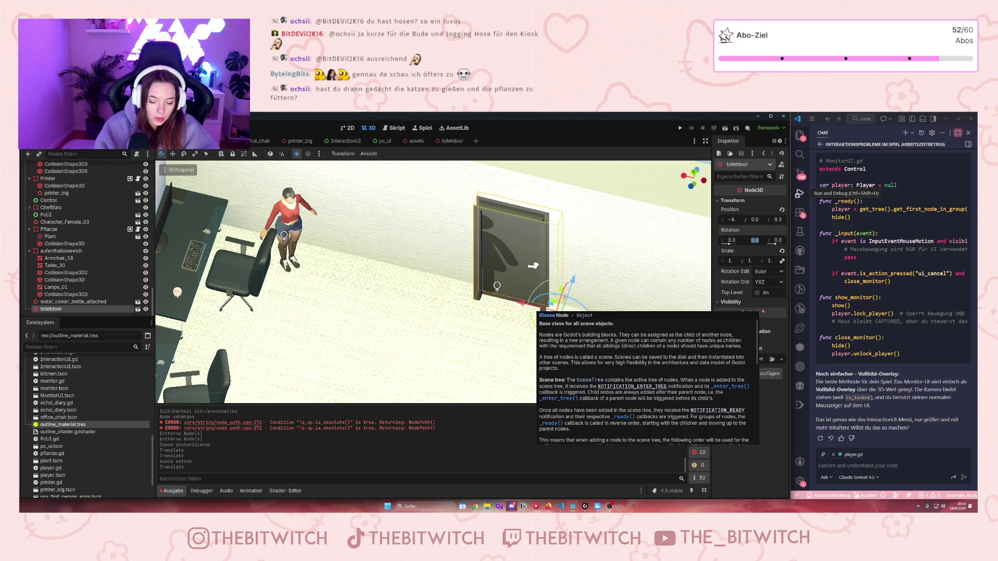
type("-")
type("0")
key("Return")
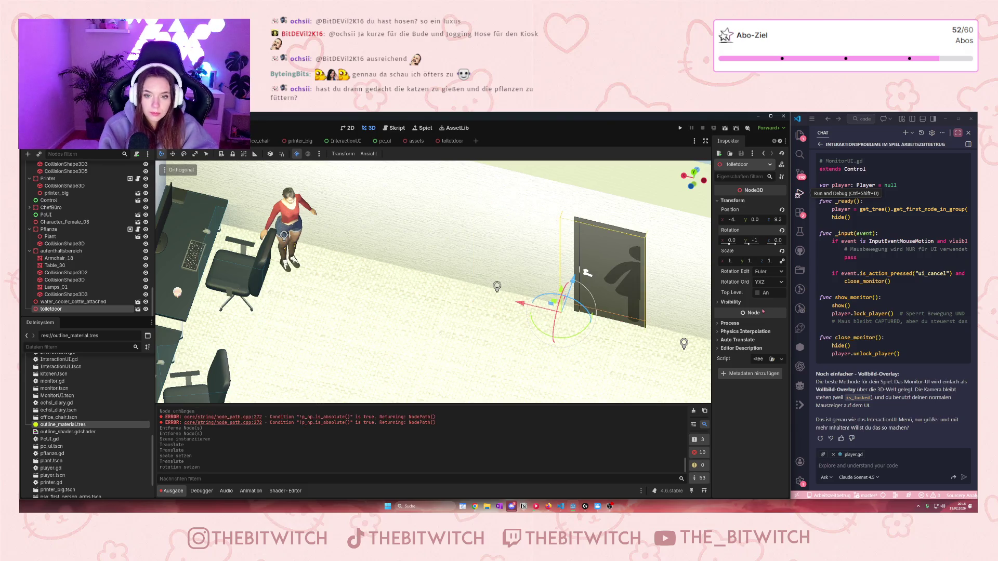
left_click_drag(528, 308, 442, 351)
left_click_drag(483, 298, 484, 297)
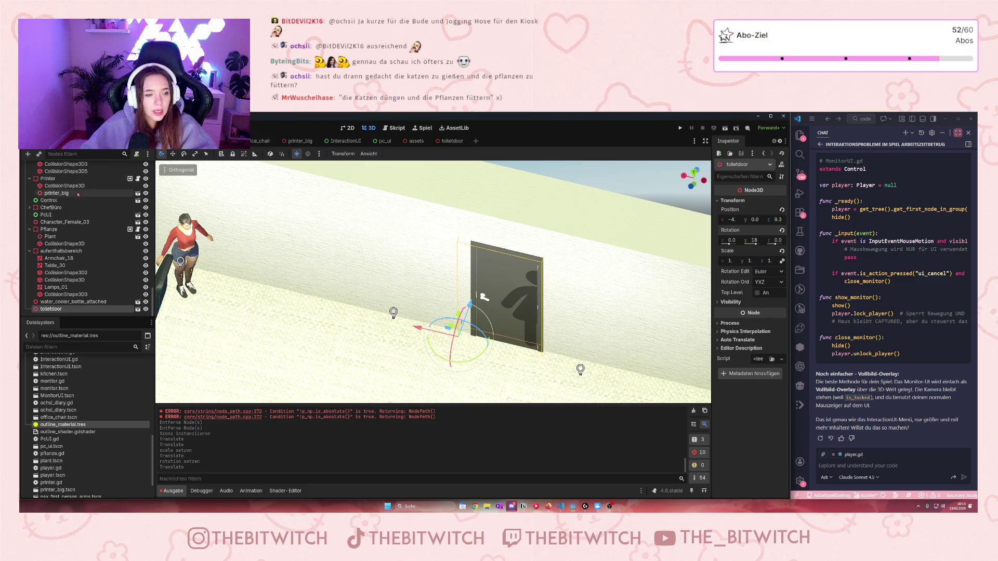
Add a StaticBody3D as a child of the Welt node.
right_click(44, 310)
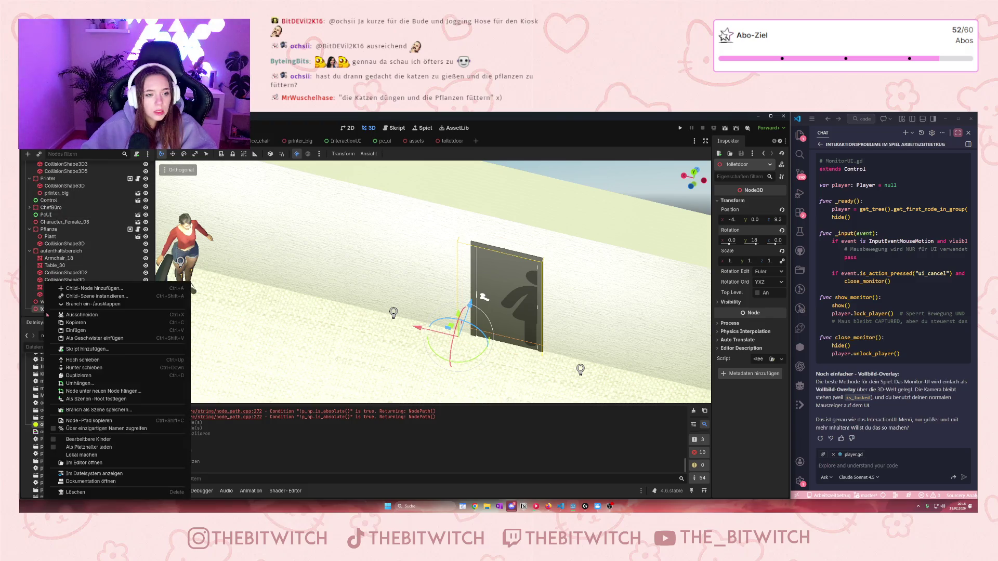
left_click(42, 229)
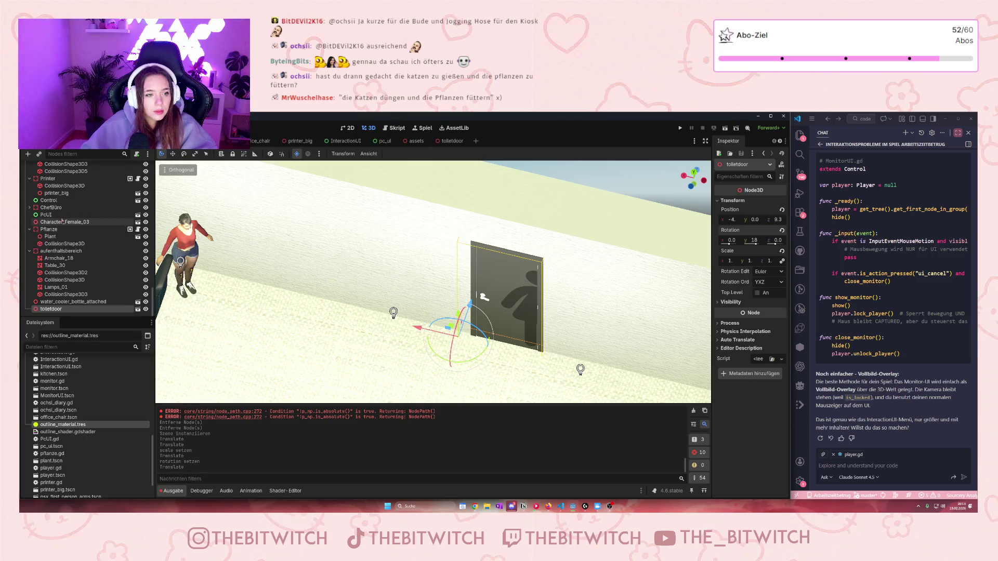
scroll(58, 224, "down", 10)
scroll(76, 210, "up", 15)
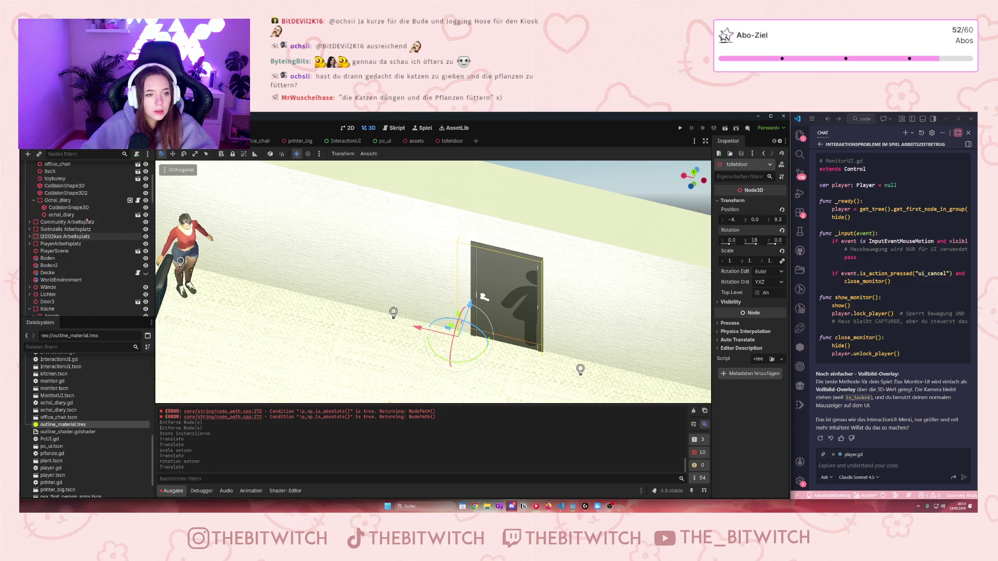
left_click(43, 169)
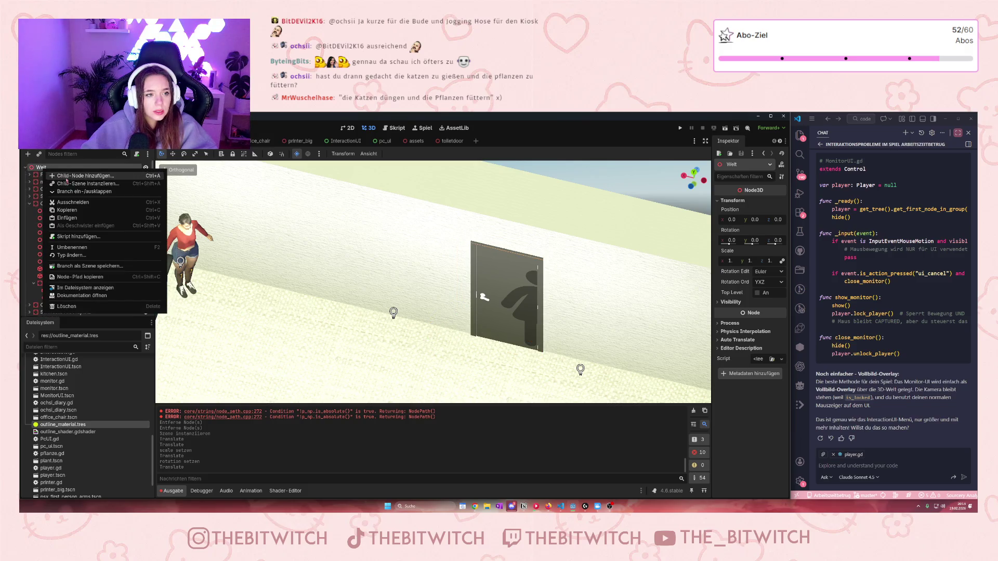
key("ctrl+a")
type("stat")
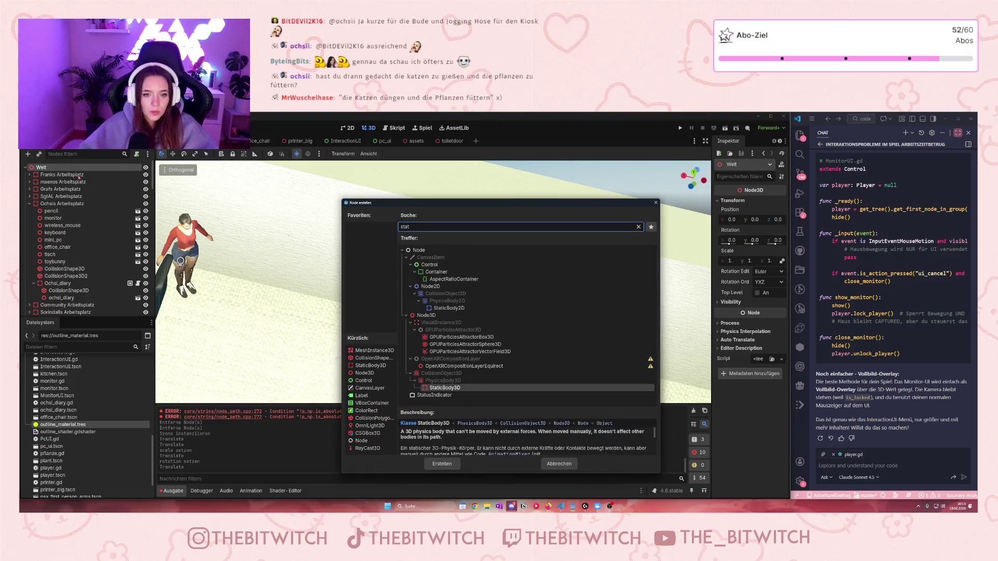
left_click(442, 464)
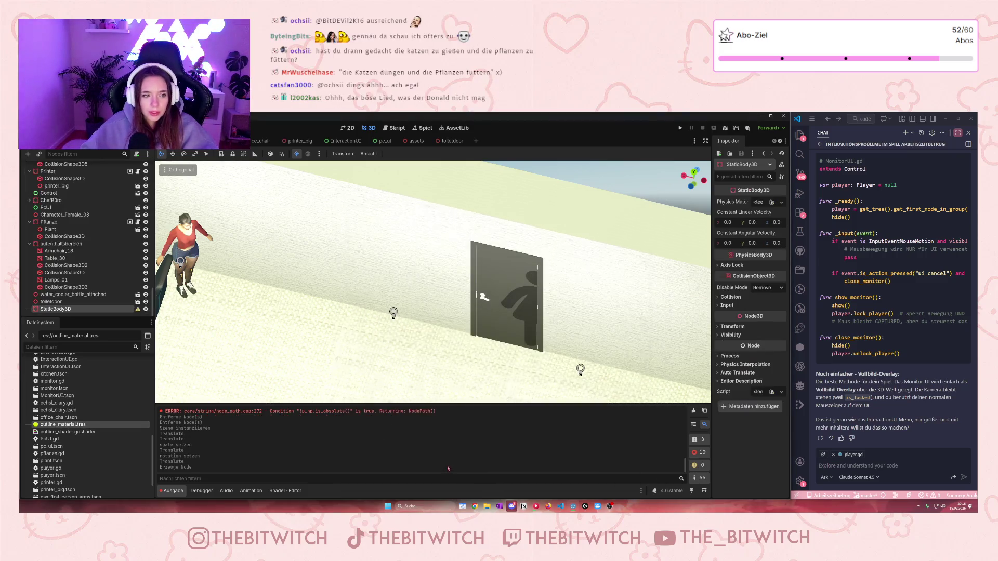
Rename the StaticBody3D to toiletdoor2 and move the toiletdoor node inside it.
double_click(57, 309)
type("toiletdoo")
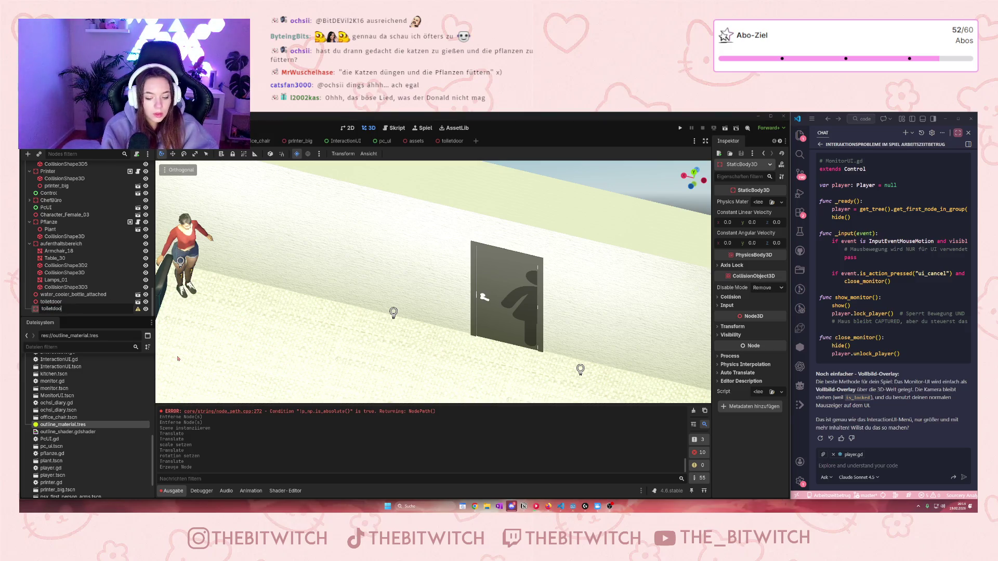
type("r")
key("Return")
left_click_drag(54, 310, 54, 302)
left_click(56, 309)
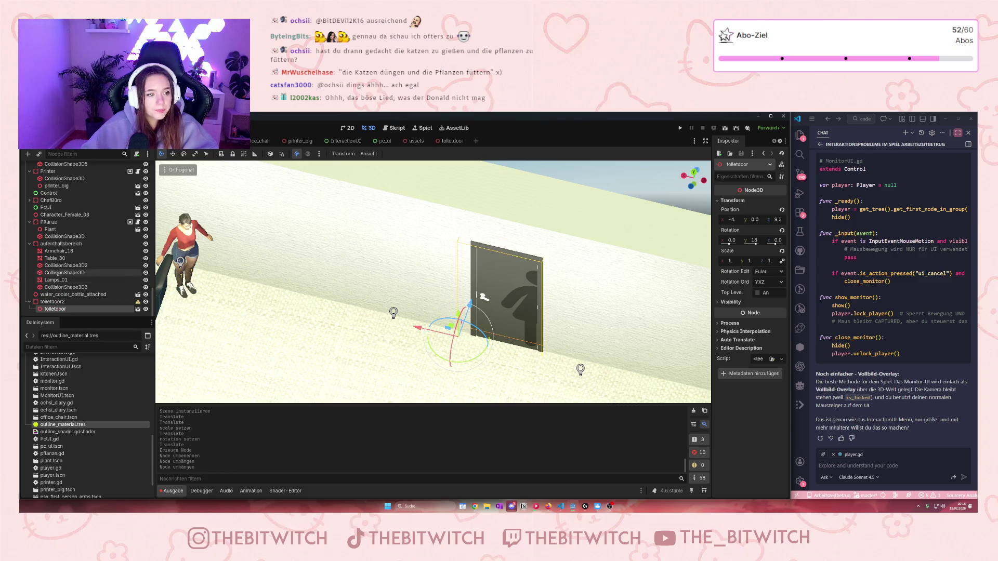
left_click(56, 301)
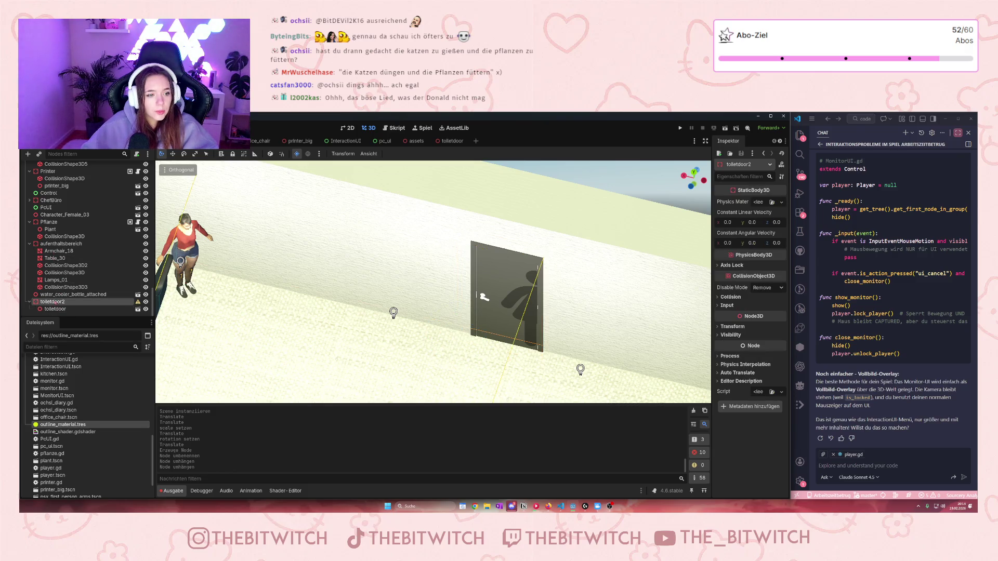
Add a CollisionShape3D under toiletdoor2 with a new BoxShape3D.
right_click(62, 302)
left_click(65, 308)
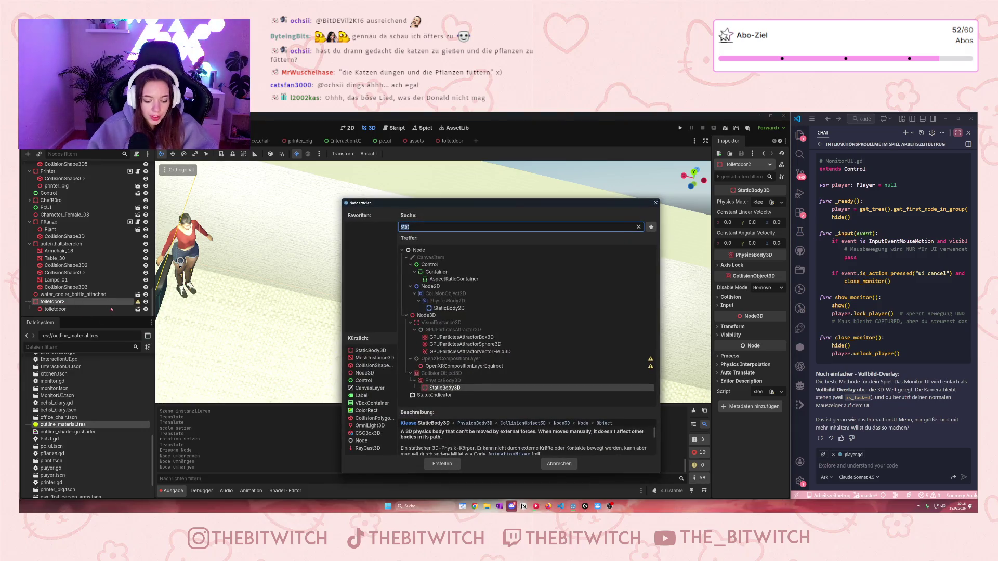
type("col")
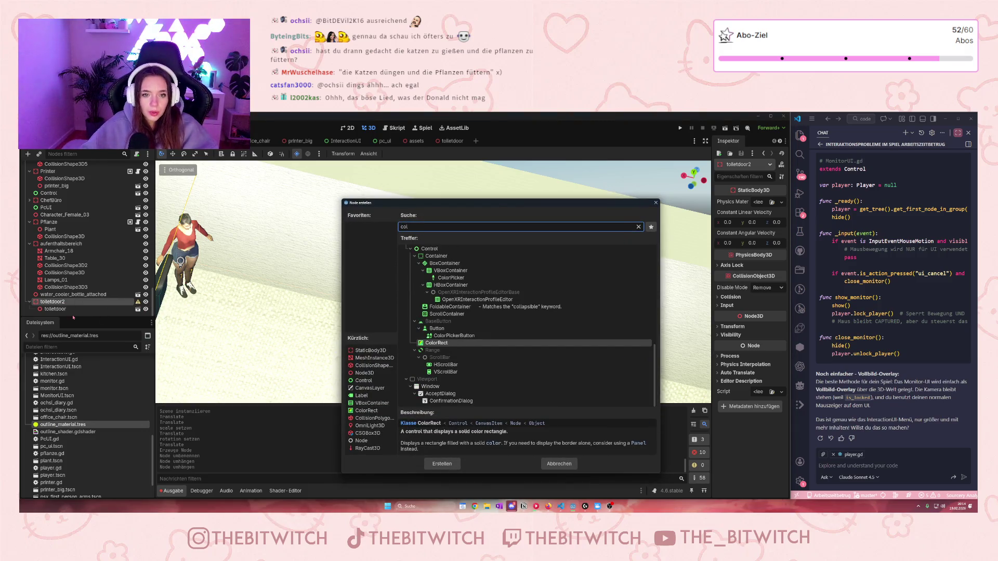
type("l")
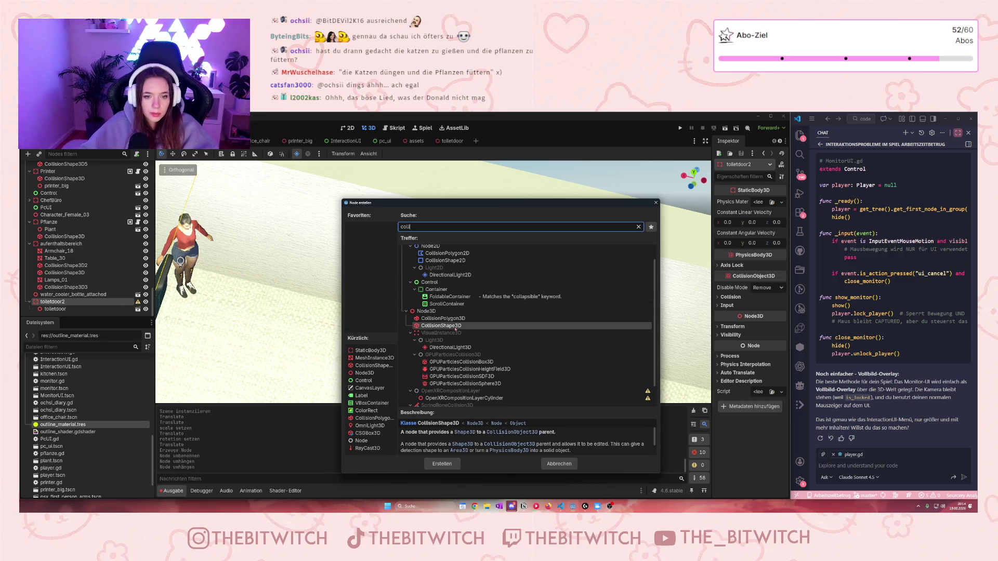
left_click(442, 463)
scroll(502, 316, "down", 3)
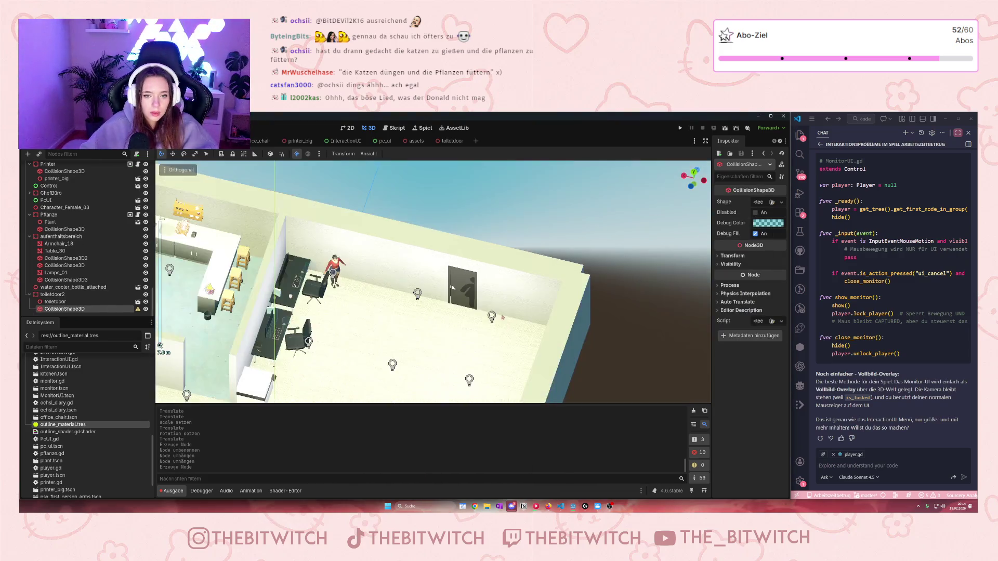
scroll(502, 317, "down", 3)
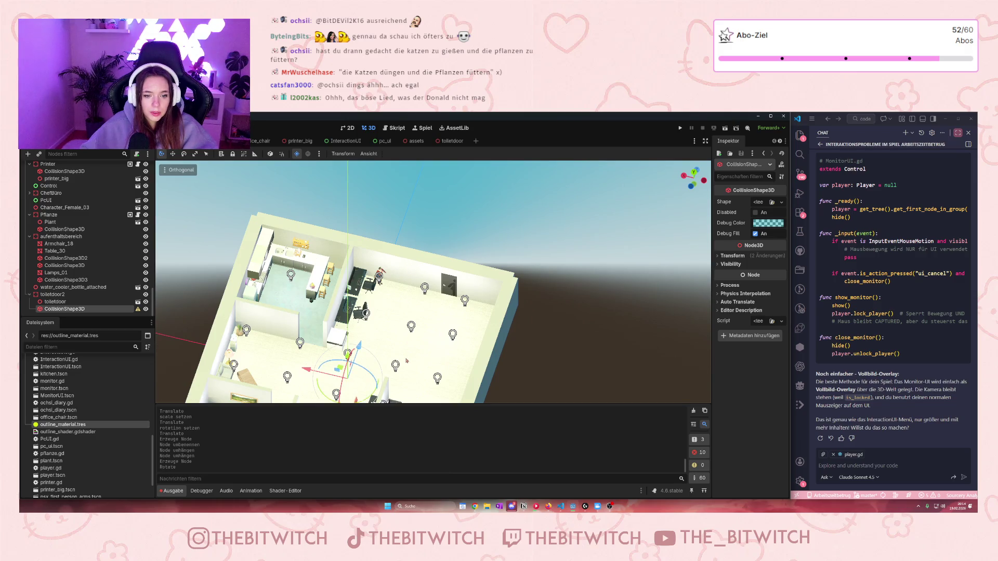
left_click(766, 202)
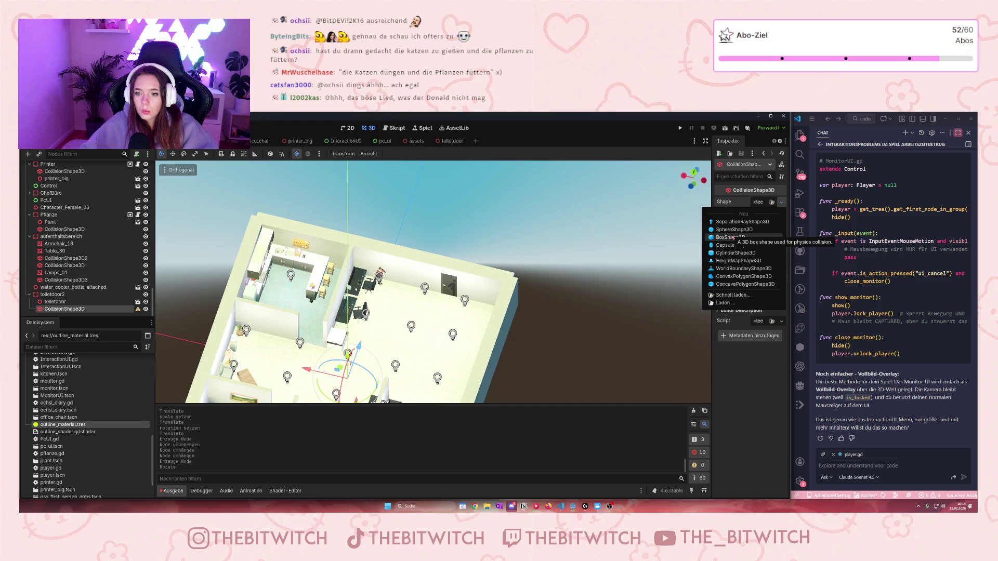
left_click(731, 237)
Drag the collision box onto the toilet door and reselect toiletdoor2.
mouse_move(359, 349)
left_mouse_down()
mouse_move(346, 275)
mouse_move(422, 293)
left_mouse_up()
scroll(561, 354, "up", 6)
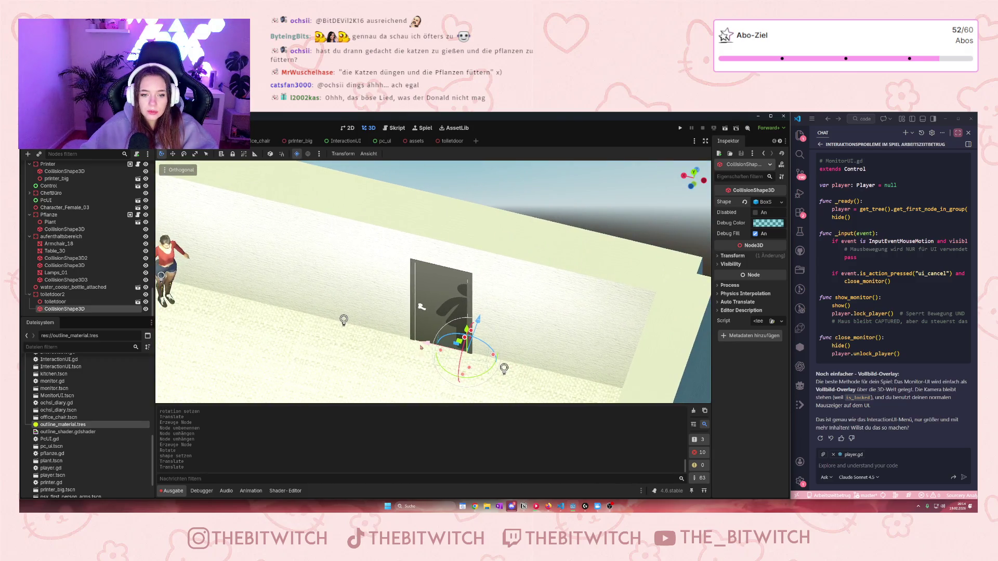
mouse_move(422, 341)
left_mouse_down()
mouse_move(384, 338)
mouse_move(437, 314)
mouse_move(422, 354)
mouse_move(435, 311)
left_mouse_up()
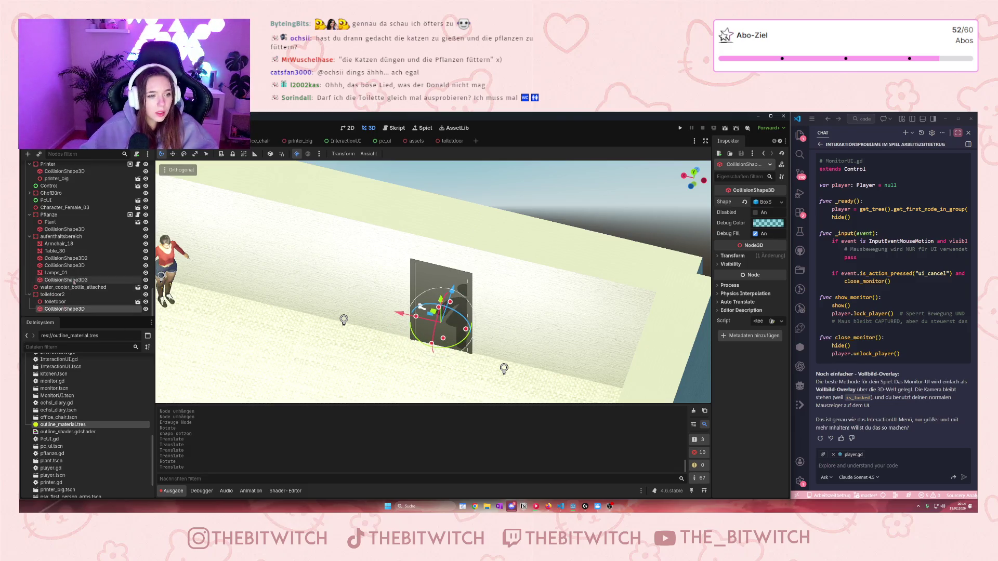
left_click(57, 294)
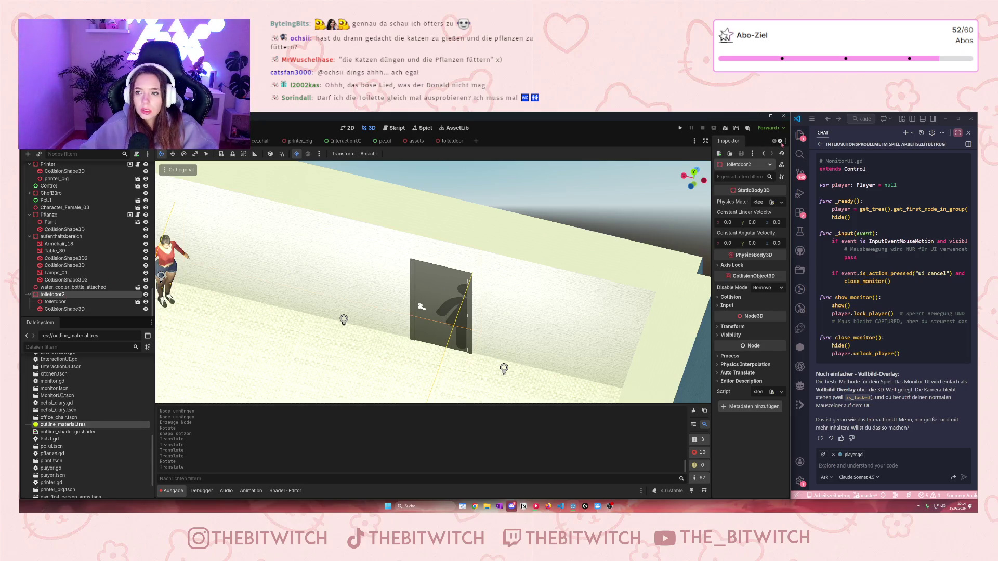
Add toiletdoor2 to the Interactable group and open printer.gd for reference.
left_click(779, 141)
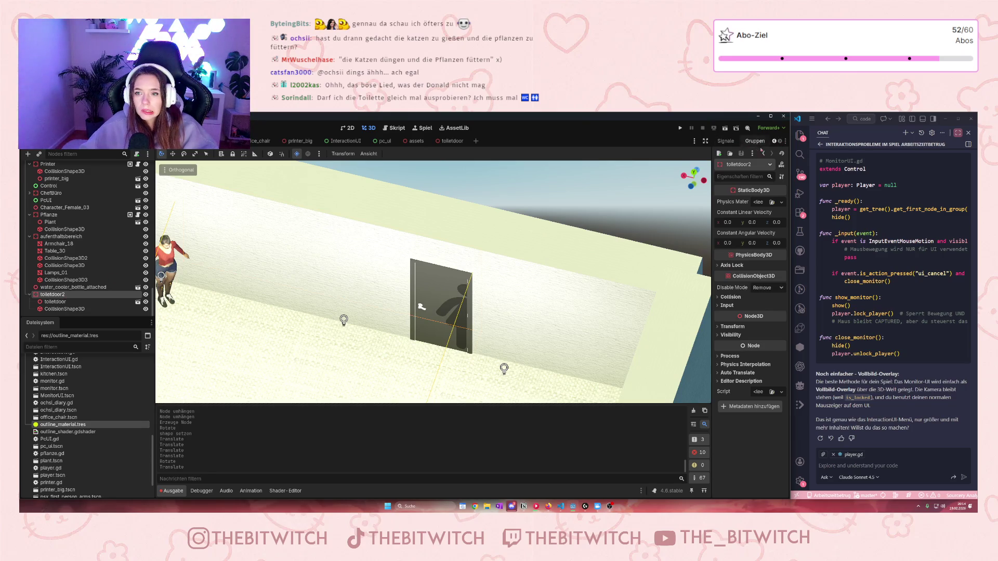
left_click(755, 141)
left_click(727, 175)
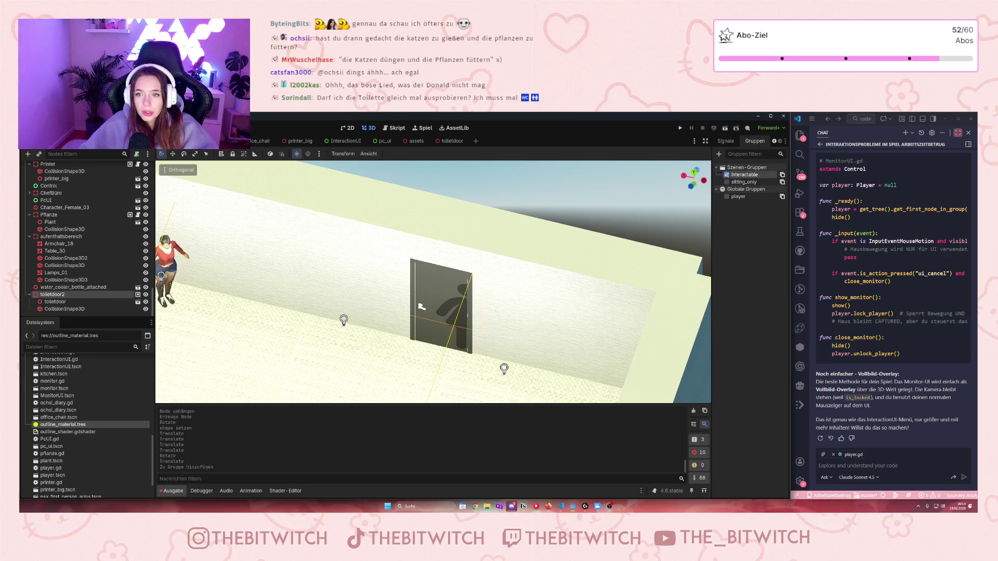
left_click(138, 164)
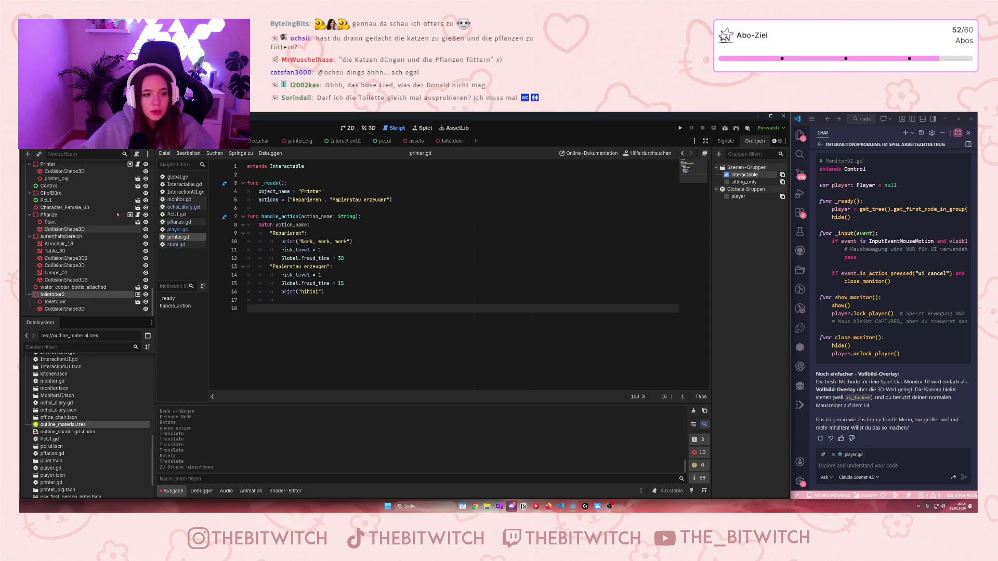
Attach a new toiletdoor_2.gd script to toiletdoor2 and paste in printer.gd's code.
left_click(136, 153)
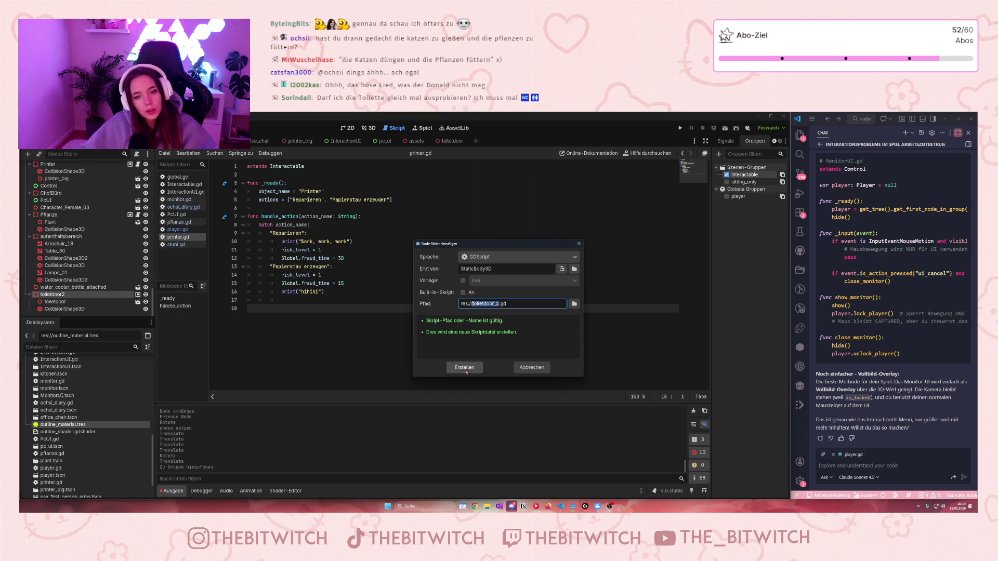
left_click(466, 371)
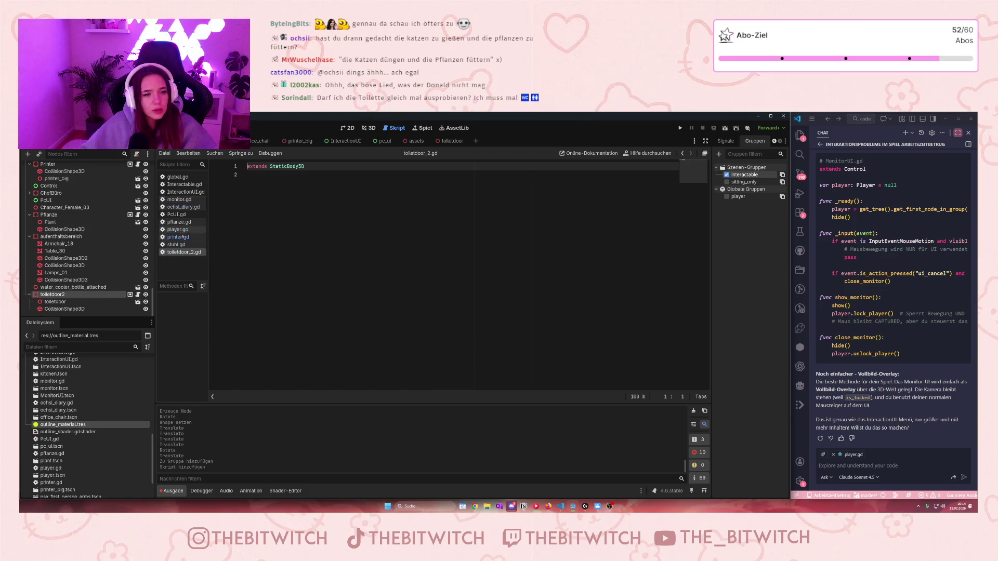
left_click(178, 237)
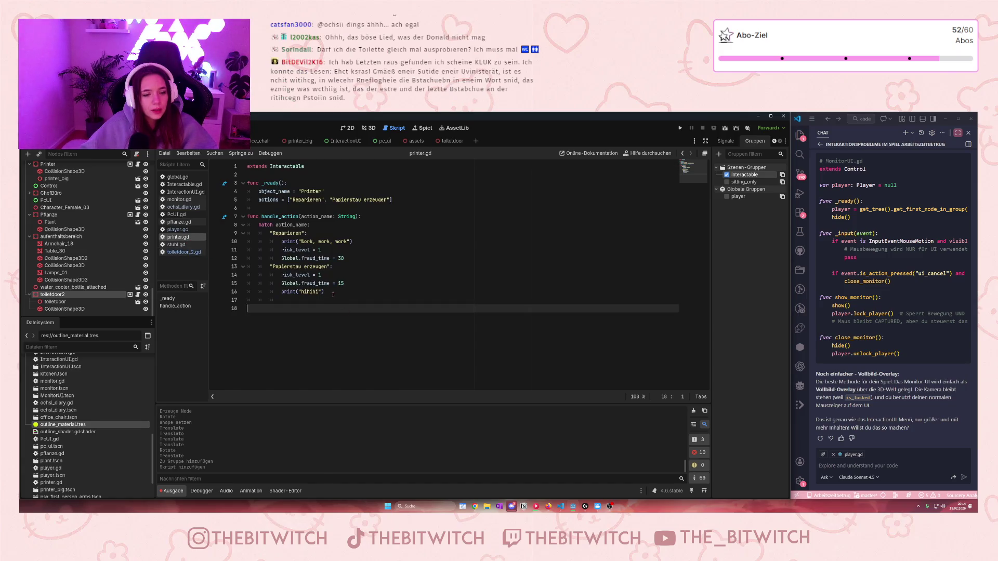
left_click_drag(333, 295, 245, 163)
left_click(386, 267)
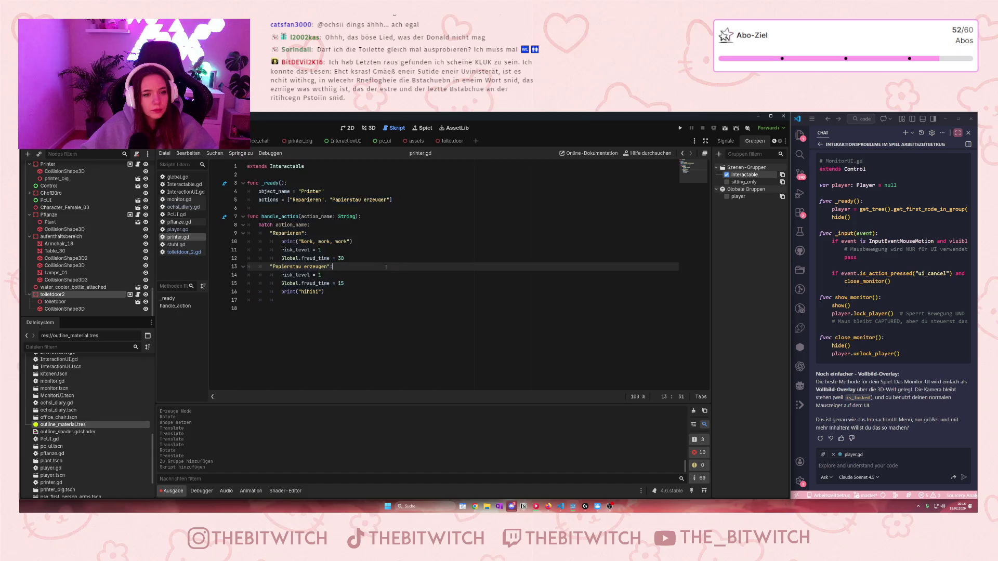
mouse_move(331, 294)
left_mouse_down()
mouse_move(248, 266)
mouse_move(237, 164)
left_mouse_up()
key("ctrl+c")
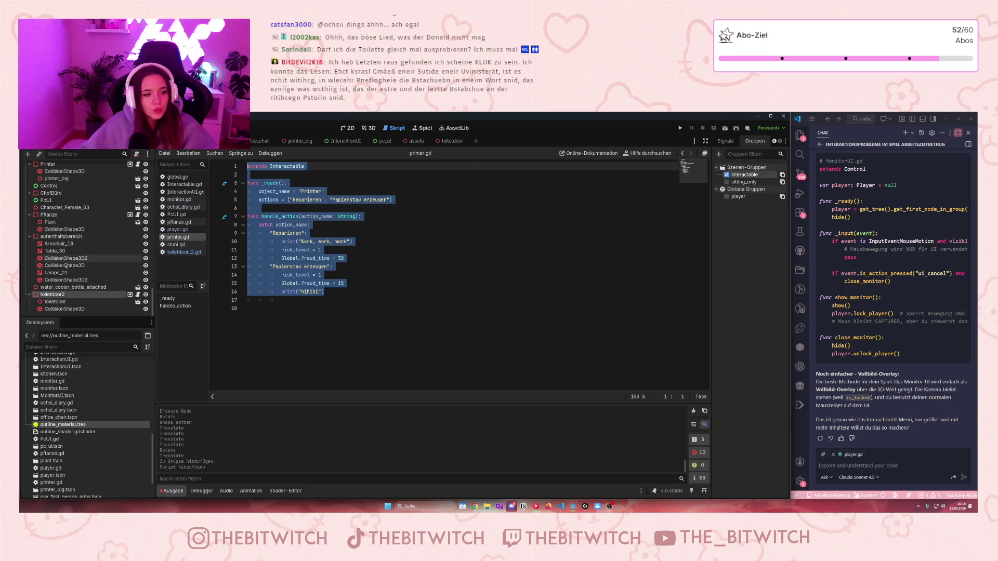
left_click(184, 252)
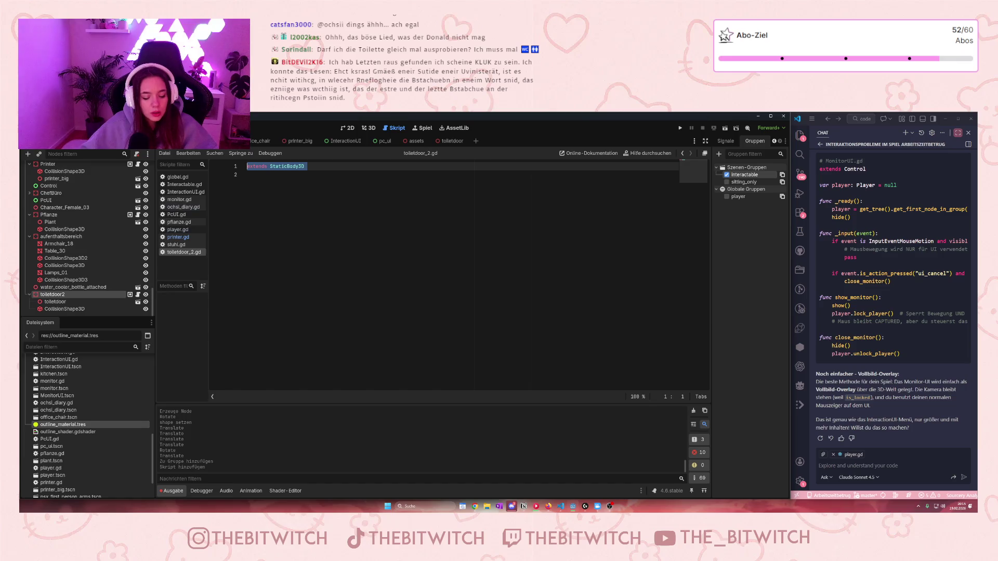
key("ctrl+v")
Change the script's object_name from Printer to "Toilette".
double_click(311, 191)
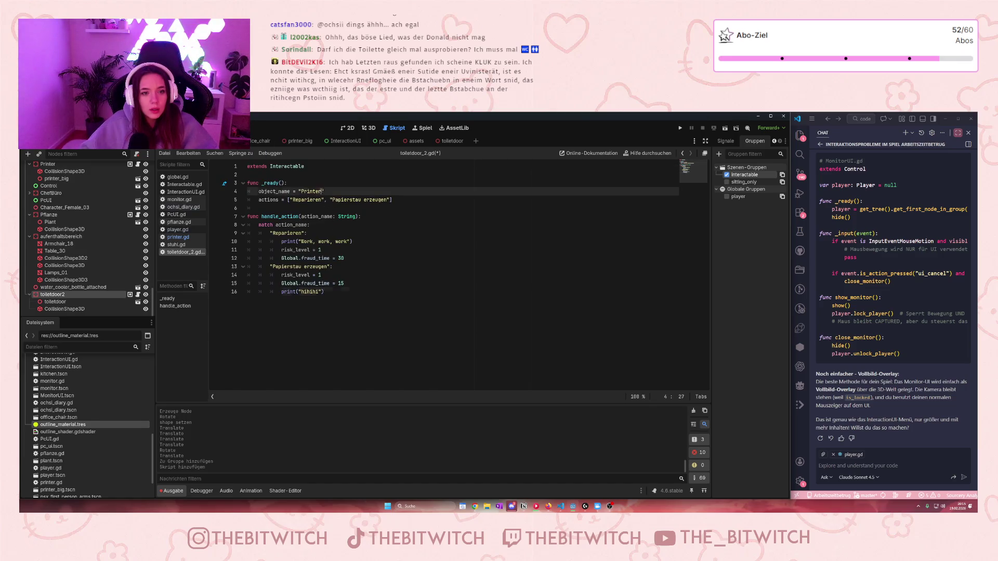
type("Toilette")
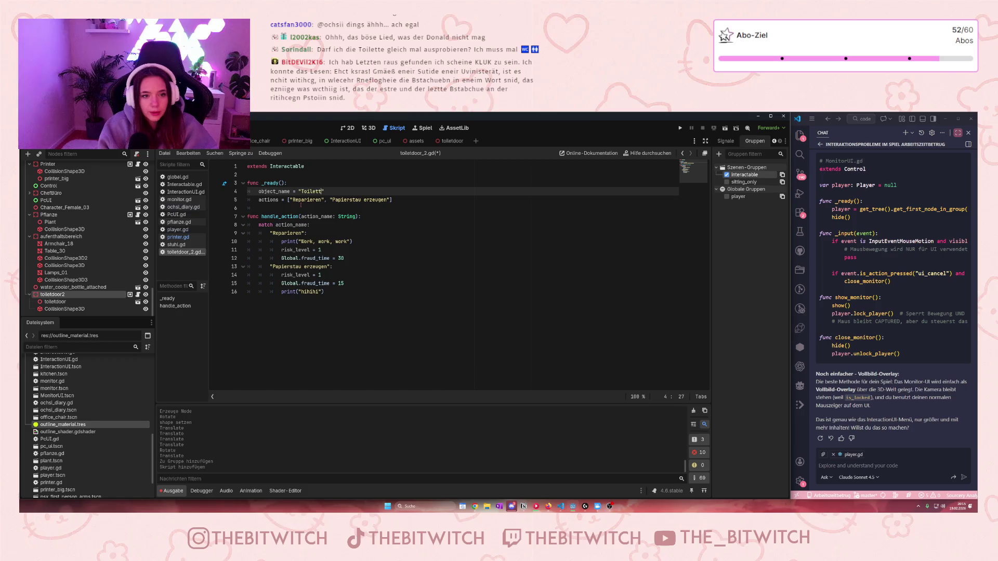
double_click(310, 199)
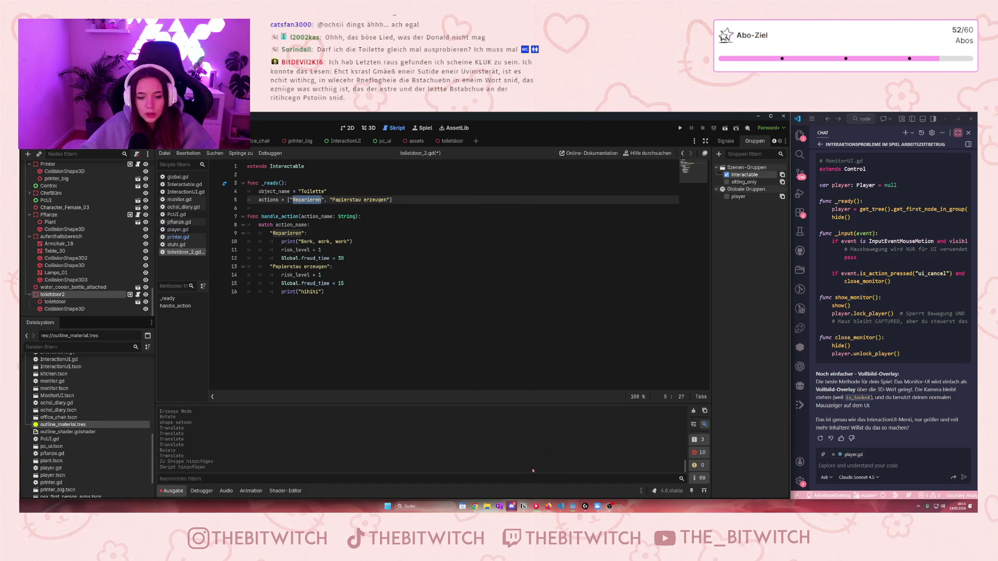
left_click(524, 506)
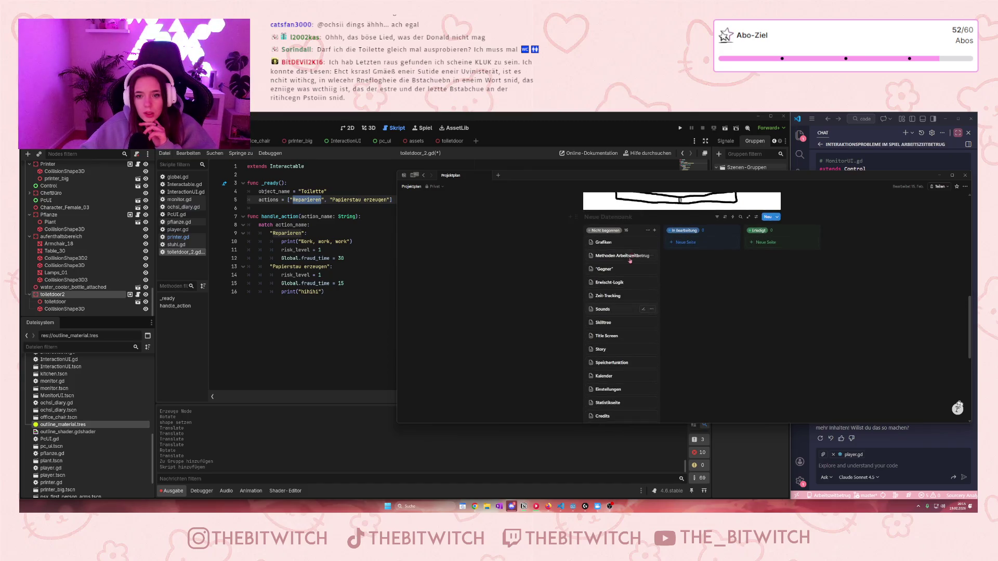
left_click(629, 260)
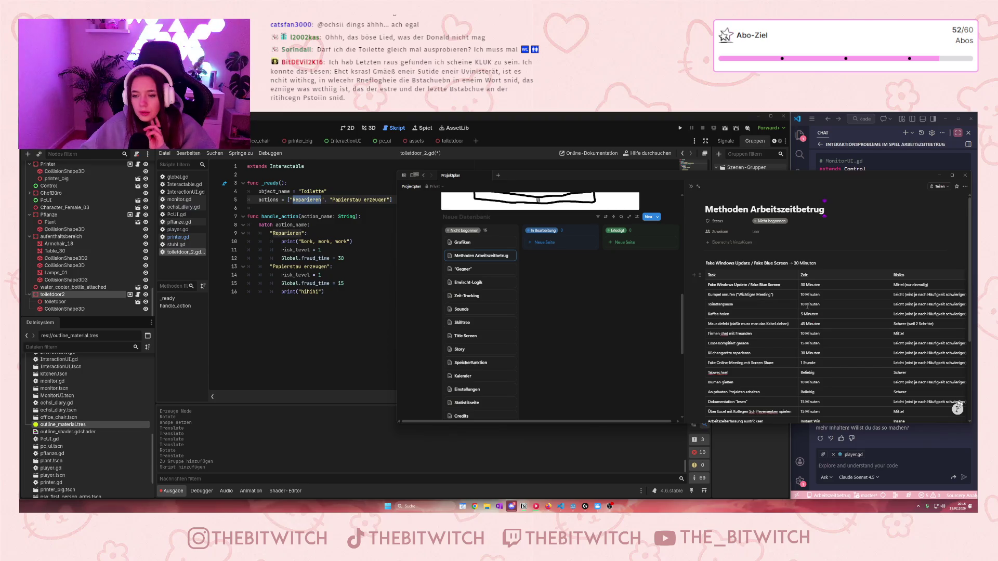
left_click(327, 325)
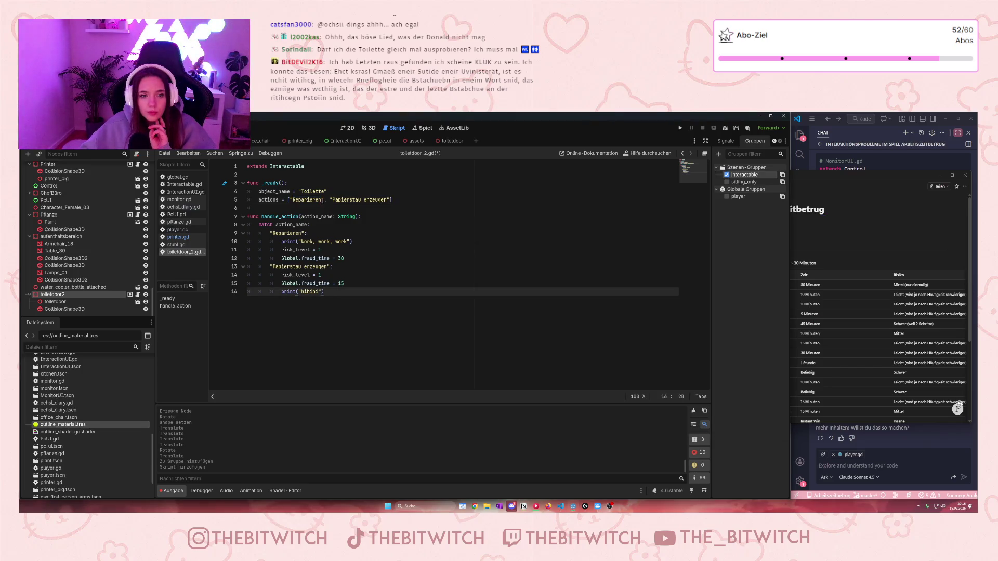
Replace the Reparieren action with "Toilettenpause" and remove the Papierstau erzeugen action and branch.
left_click_drag(323, 200, 290, 200)
key("BackSpace")
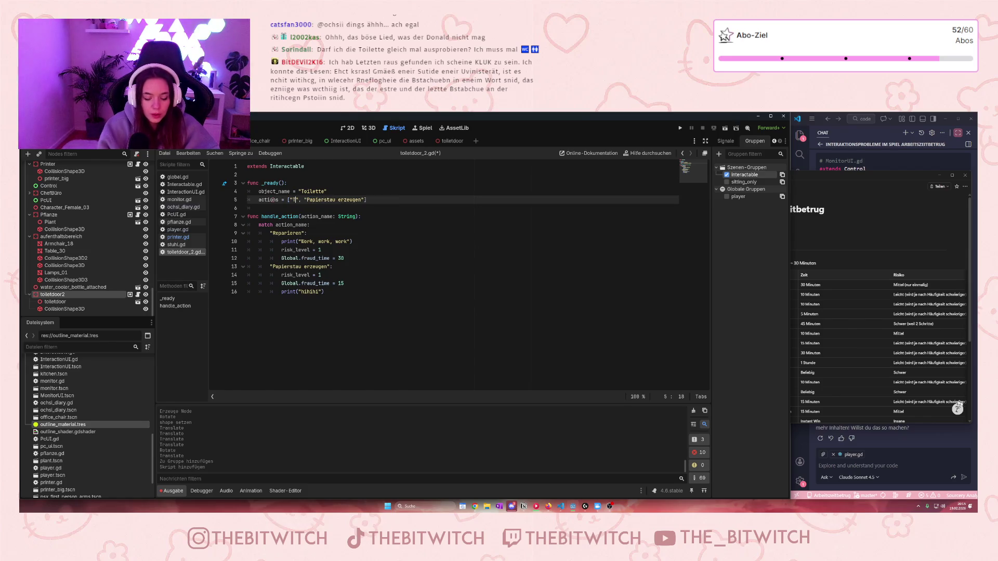
type("oiletten")
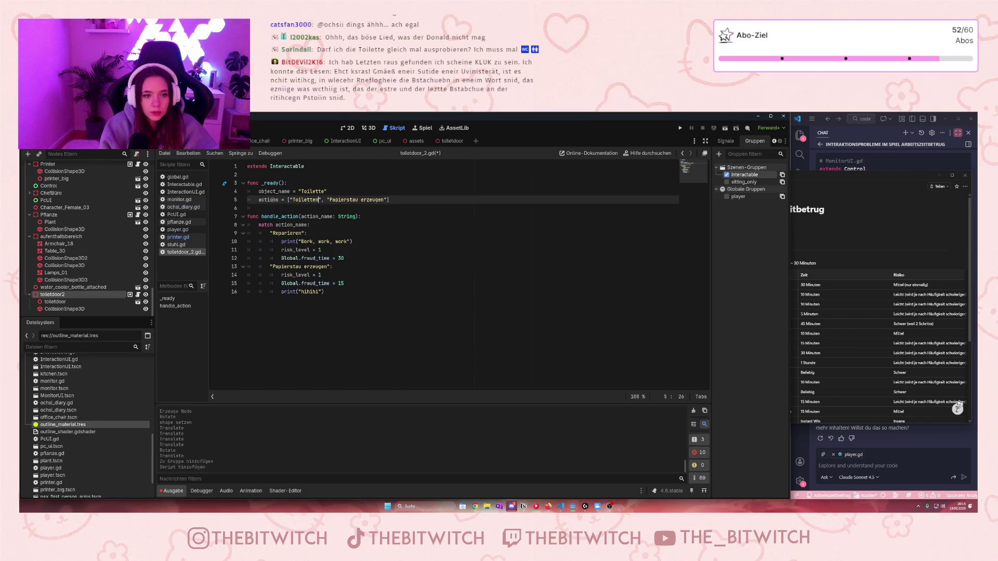
type("pause")
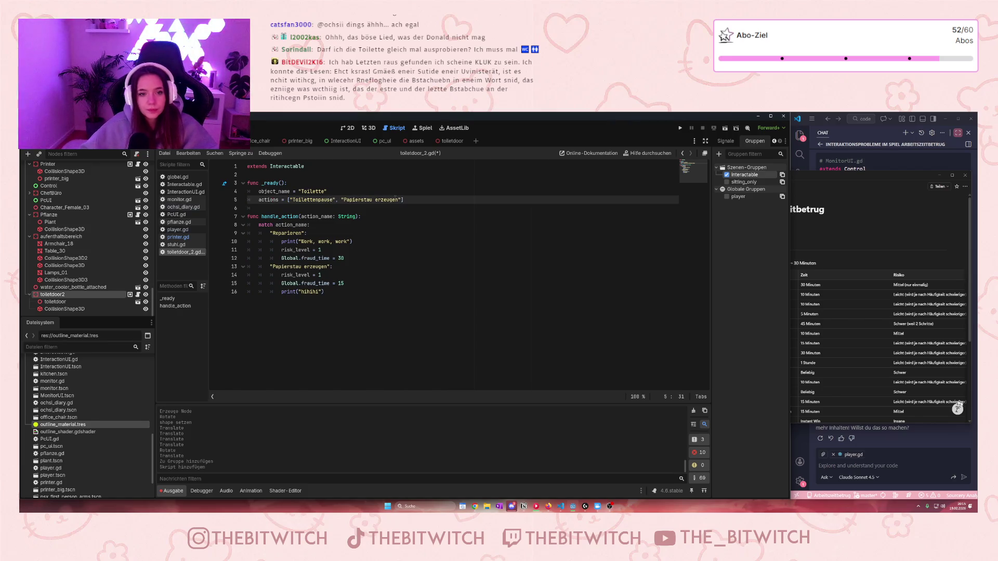
mouse_move(402, 200)
left_mouse_down()
mouse_move(338, 191)
mouse_move(339, 199)
left_mouse_up()
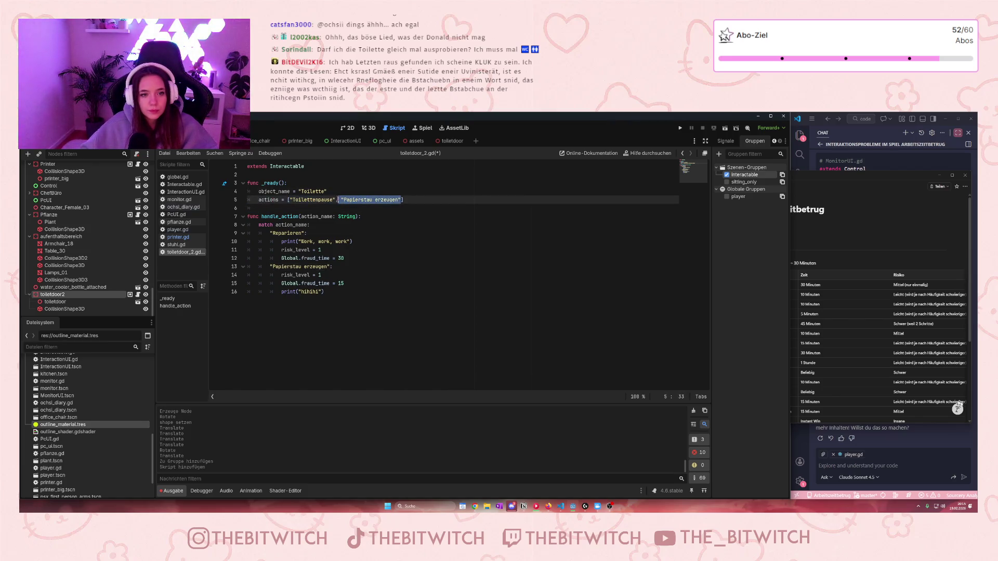
key("BackSpace")
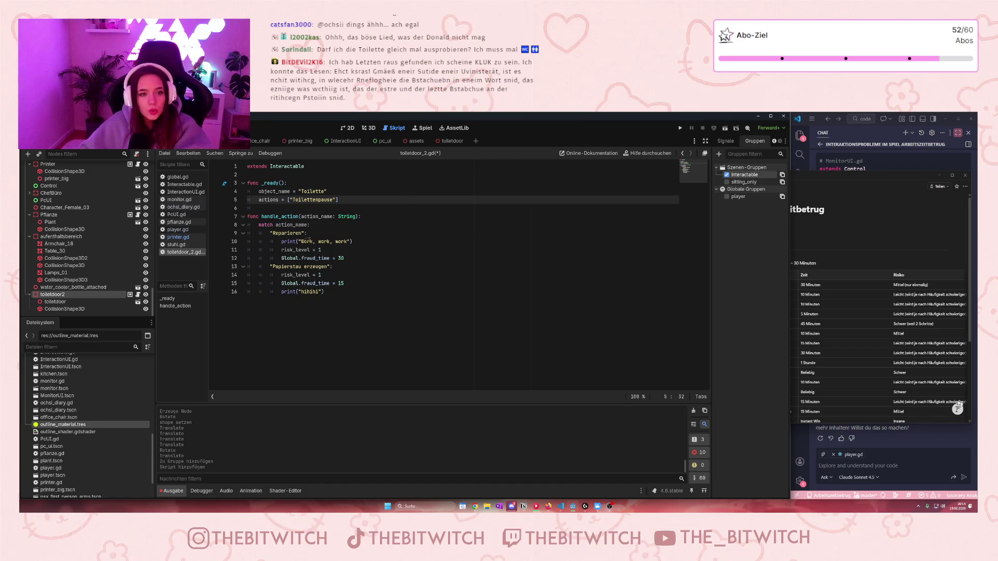
mouse_move(364, 294)
left_mouse_down()
mouse_move(271, 284)
mouse_move(247, 266)
left_mouse_up()
key("BackSpace")
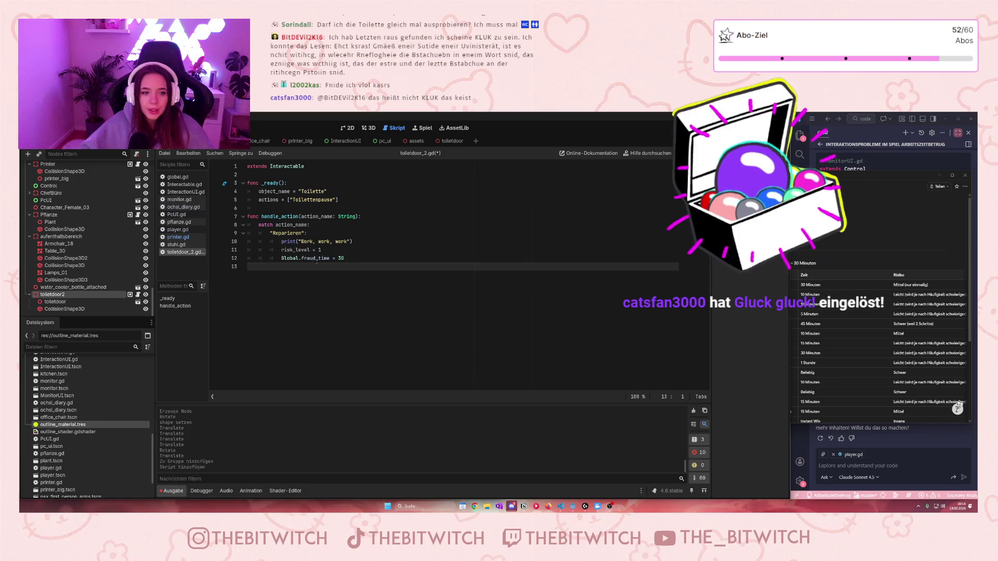
Rename the "Reparieren" match case to "Toilettenpause" in toiletdoor_2.gd.
left_click(300, 234)
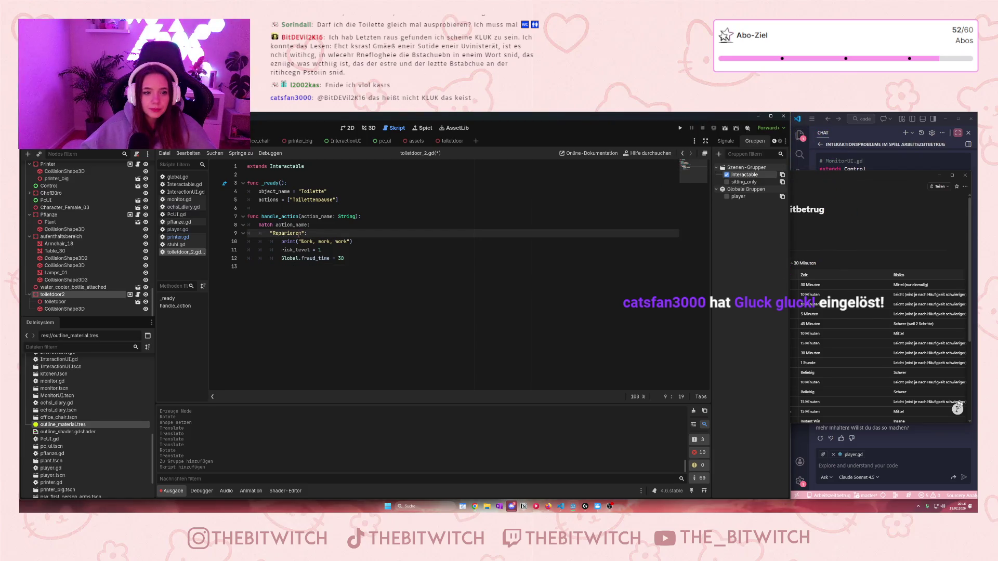
left_click_drag(301, 233, 273, 234)
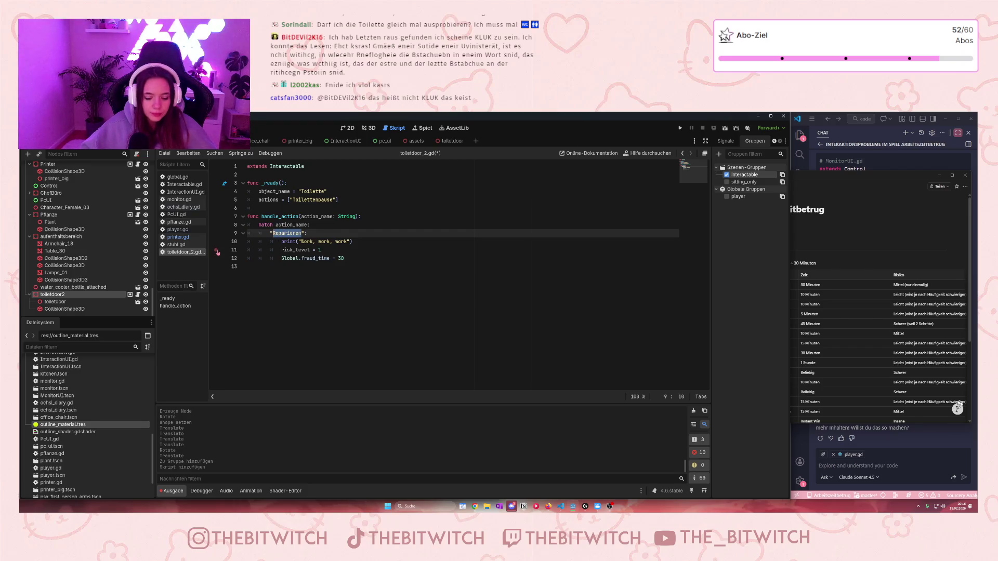
type("Toilettenpause")
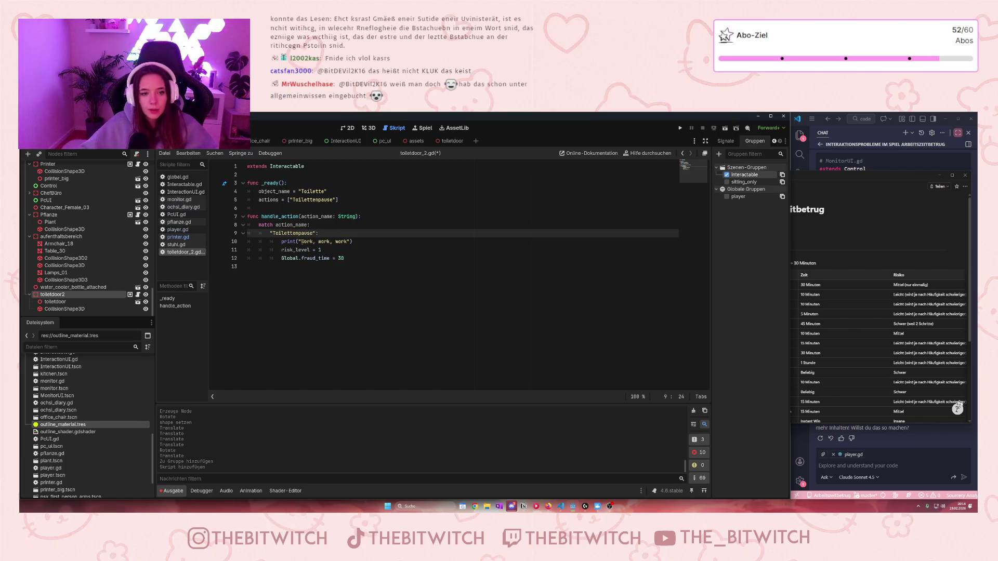
left_click_drag(301, 242, 347, 241)
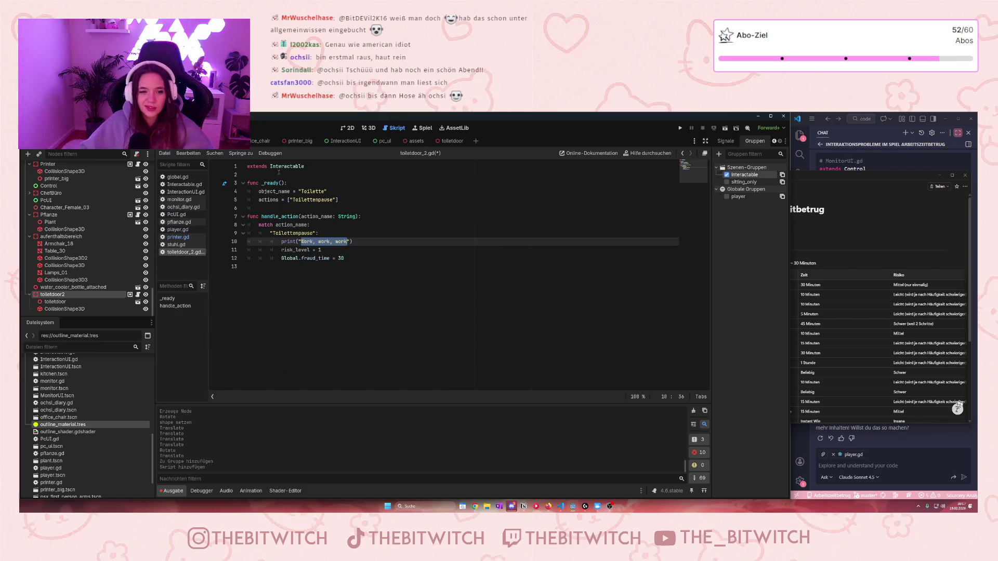
Replace the print text 'Work, work, work' with Ja, klar, 'Toilettenpause' in toiletdoor_2.gd.
key("Right")
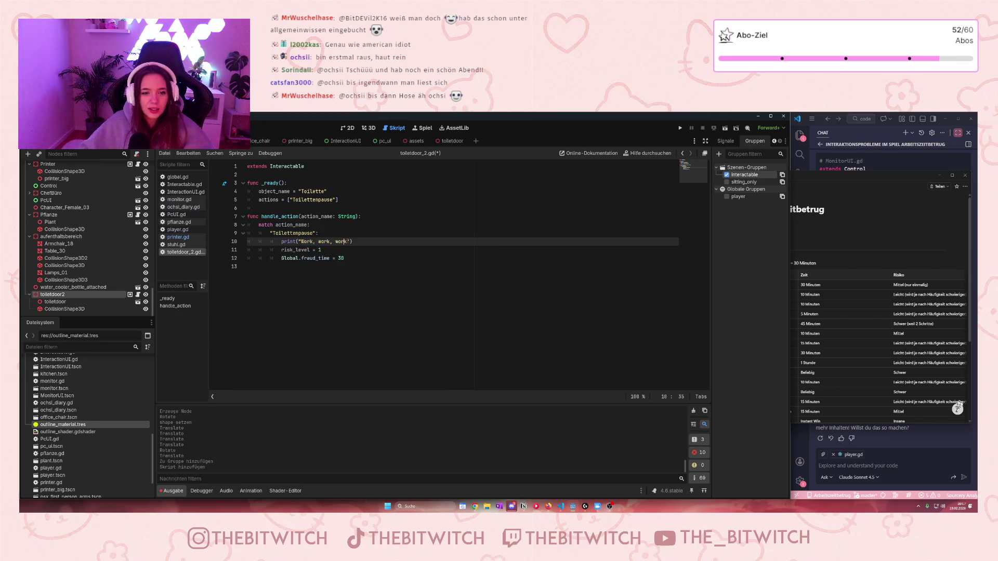
key("ctrl+shift+Left")
key("ctrl+shift+Left")
key("ctrl+shift+Left")
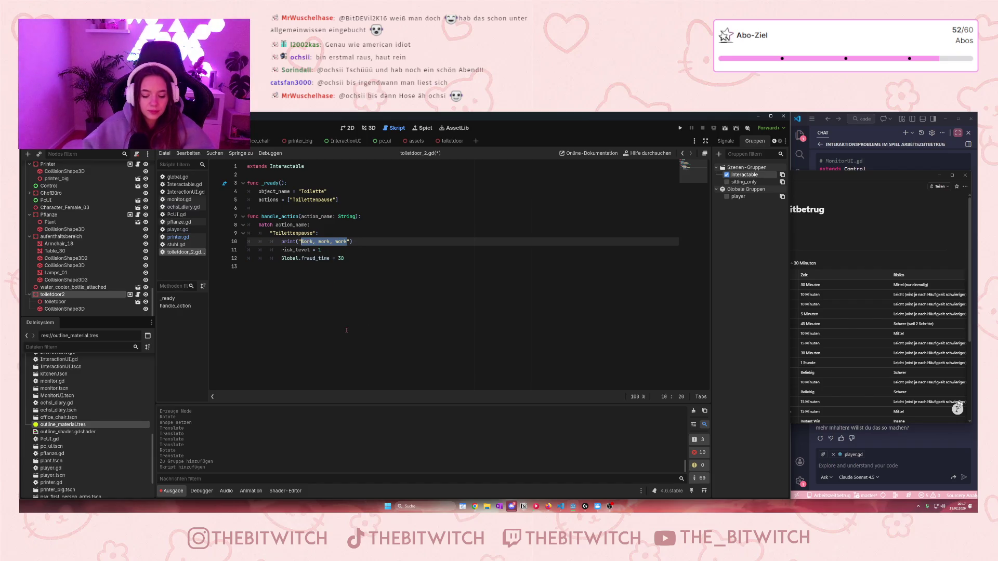
type("Ja, klar,")
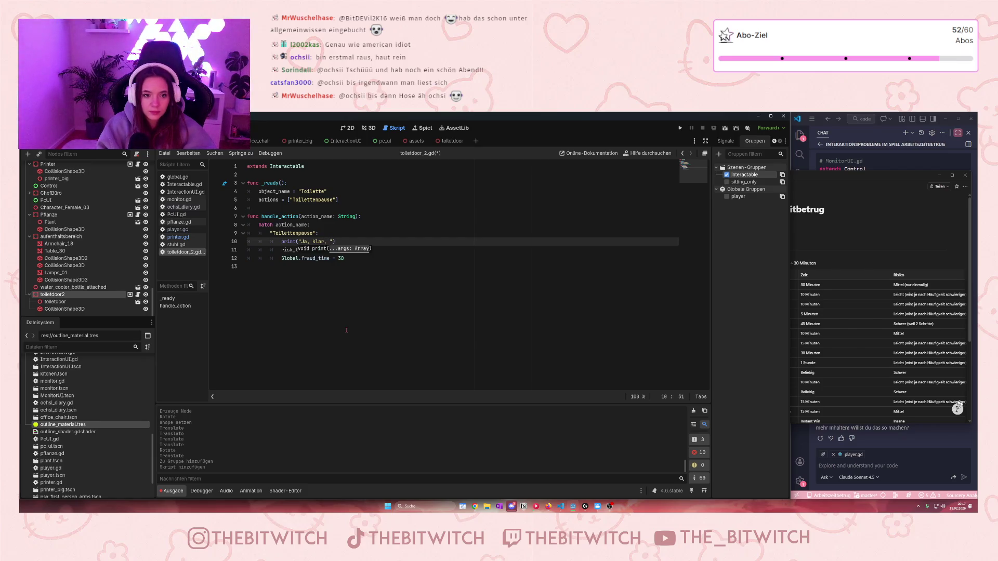
key("BackSpace")
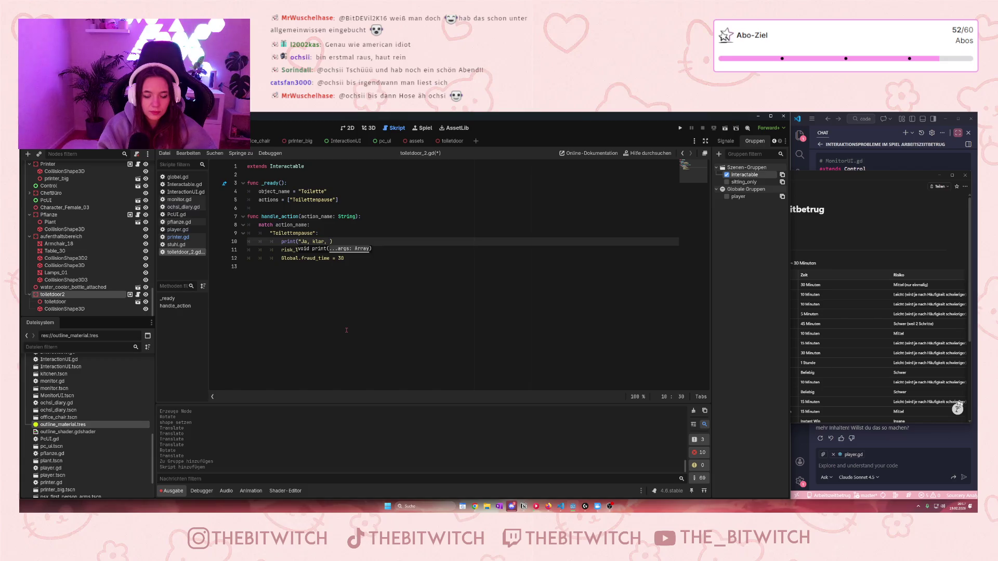
key("Escape")
type("\"")
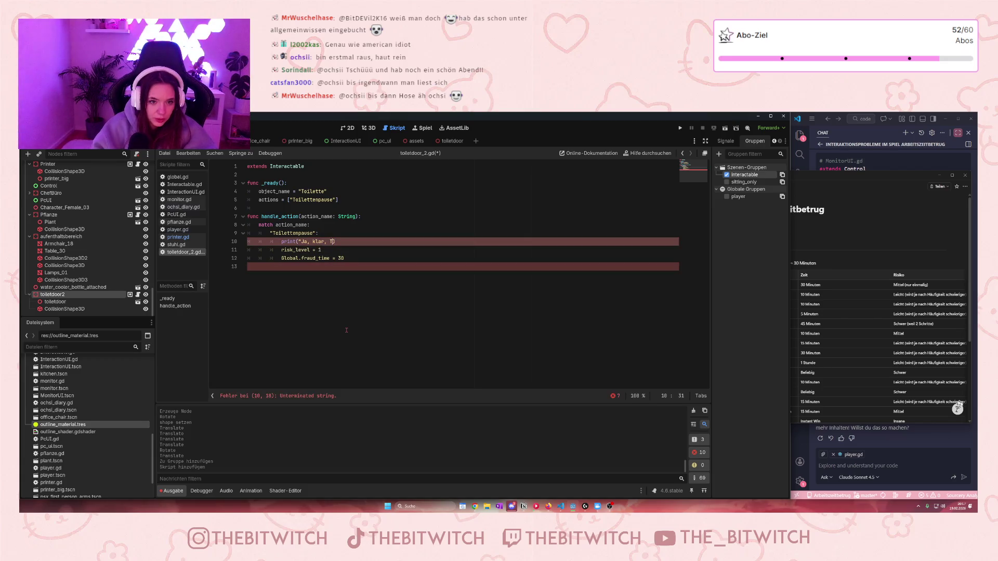
key("BackSpace")
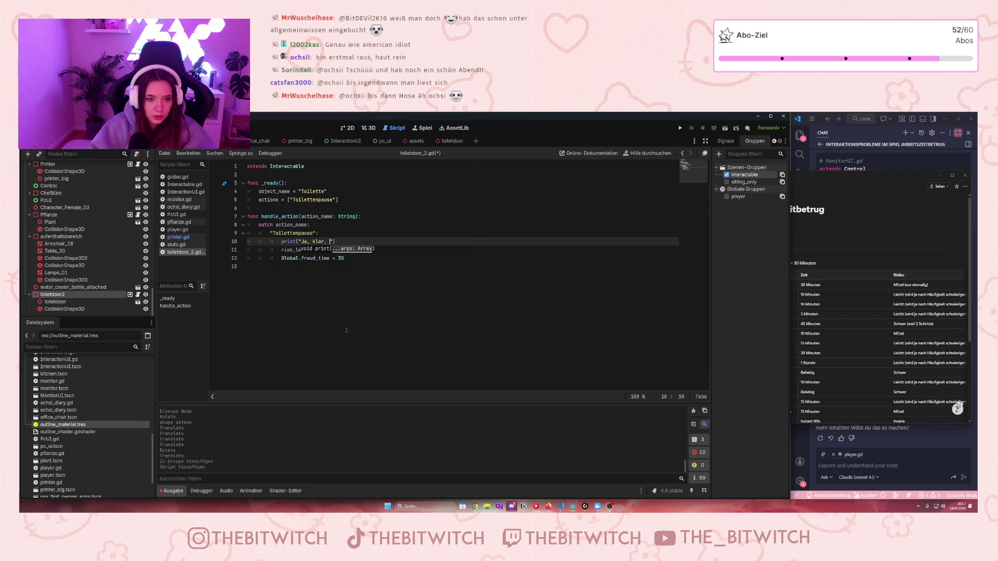
type("'Toi")
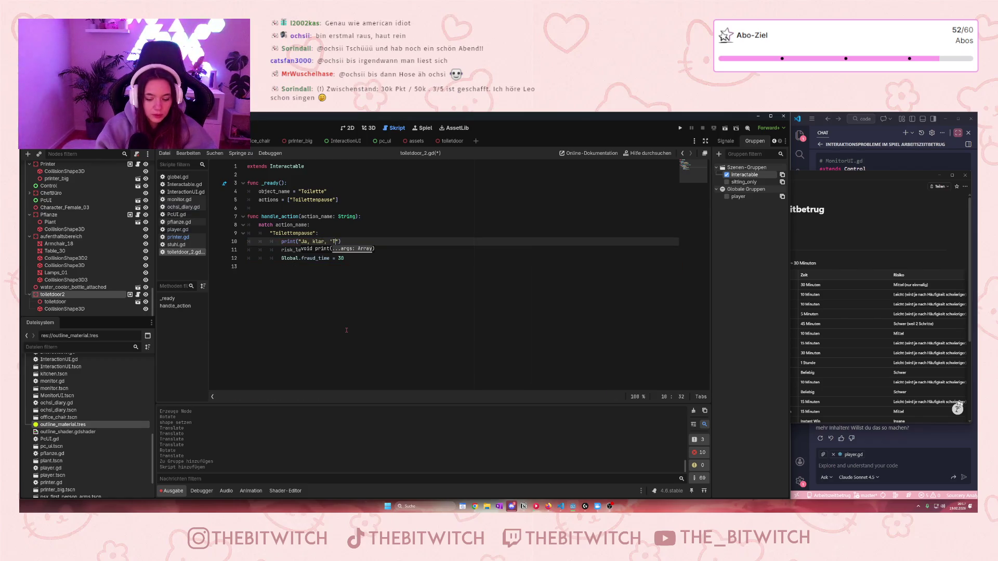
type("letten")
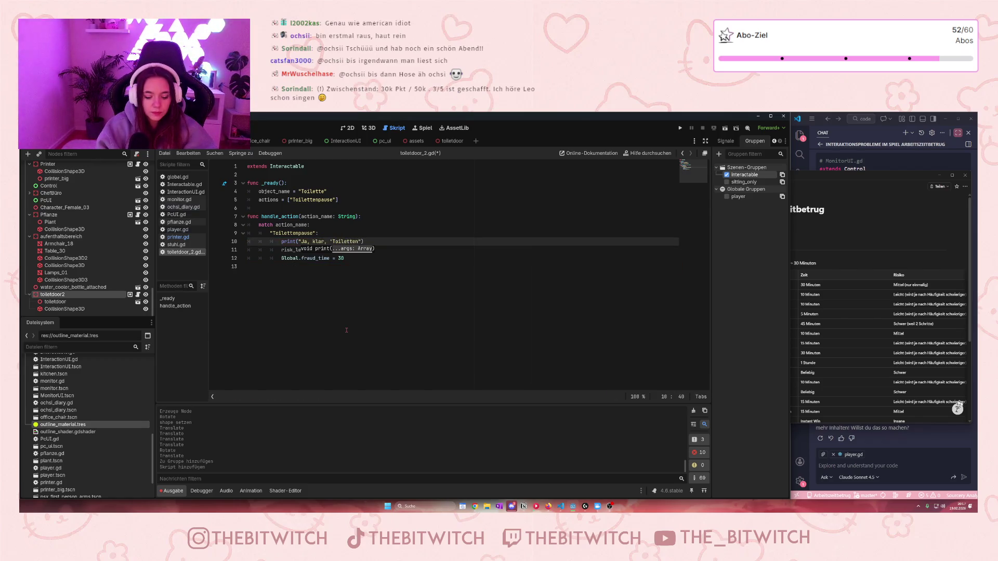
type("pause'")
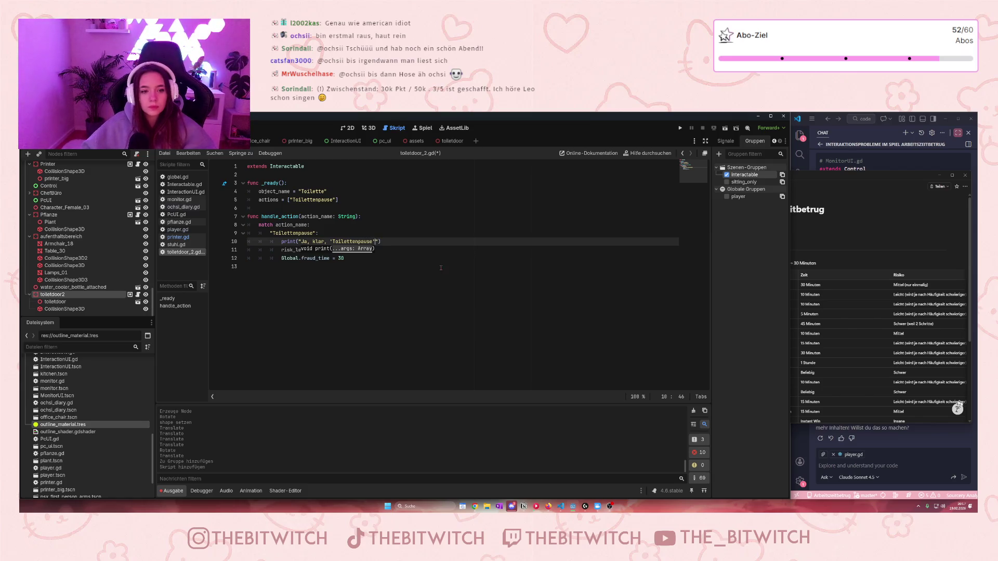
left_click(420, 267)
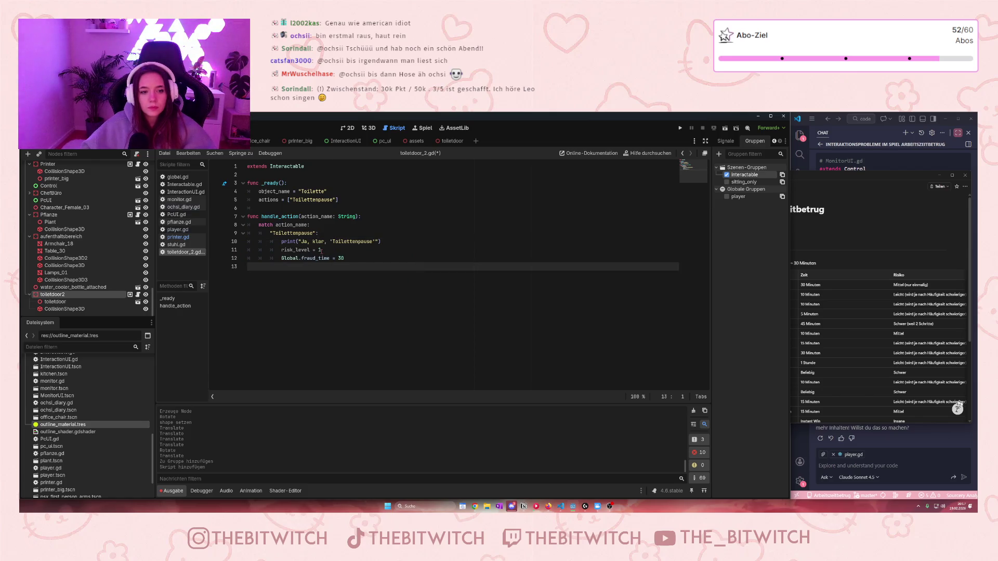
Change Global.fraud_time from 30 to 10 and save the door script.
double_click(341, 258)
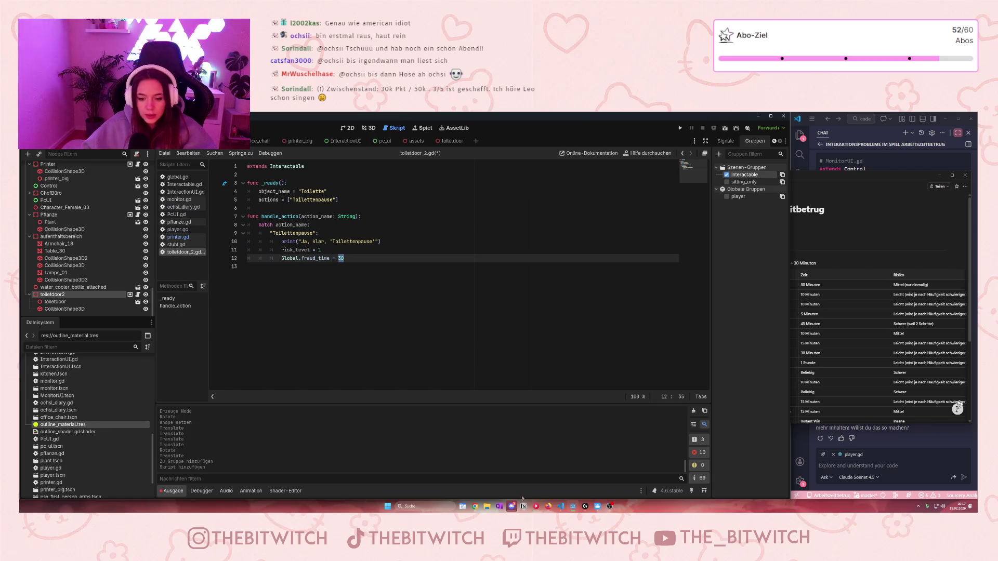
left_click(890, 246)
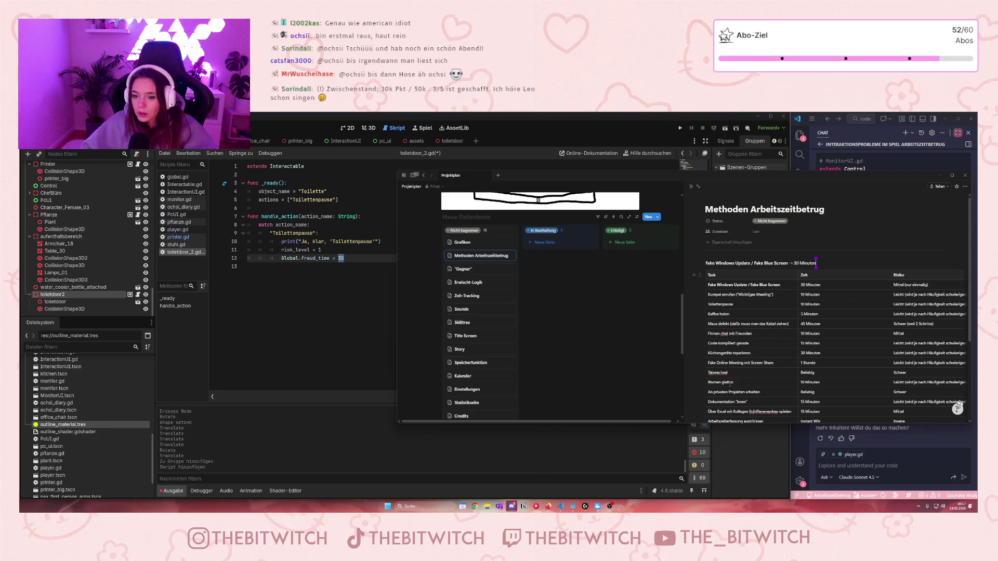
scroll(729, 349, "down", 2)
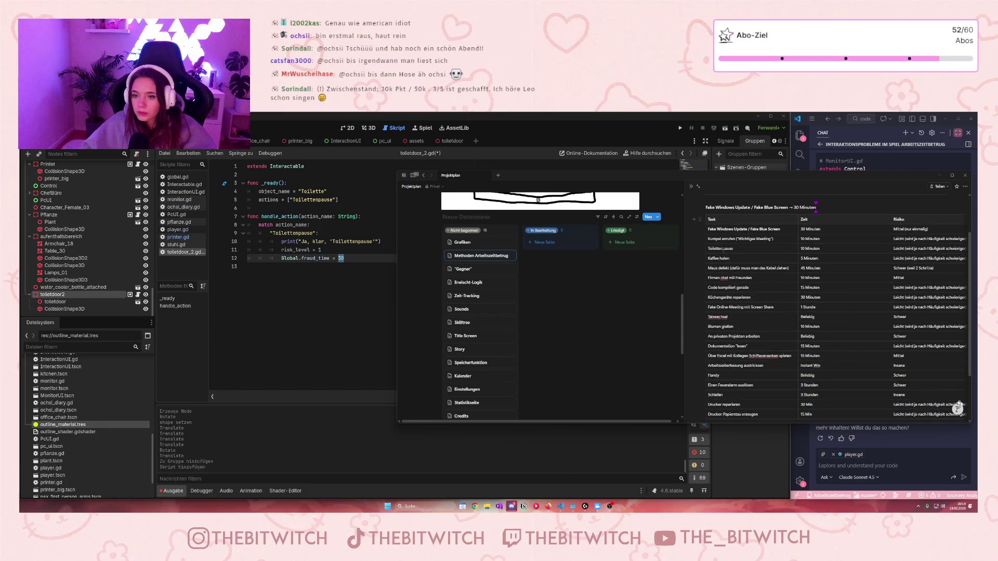
left_click(351, 295)
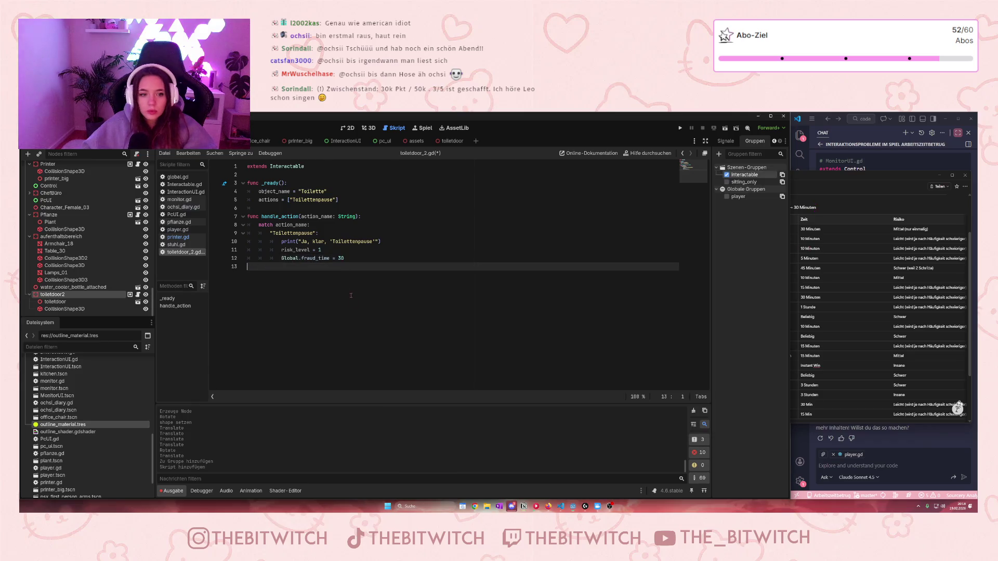
left_click(338, 258)
type("1")
left_click(379, 300)
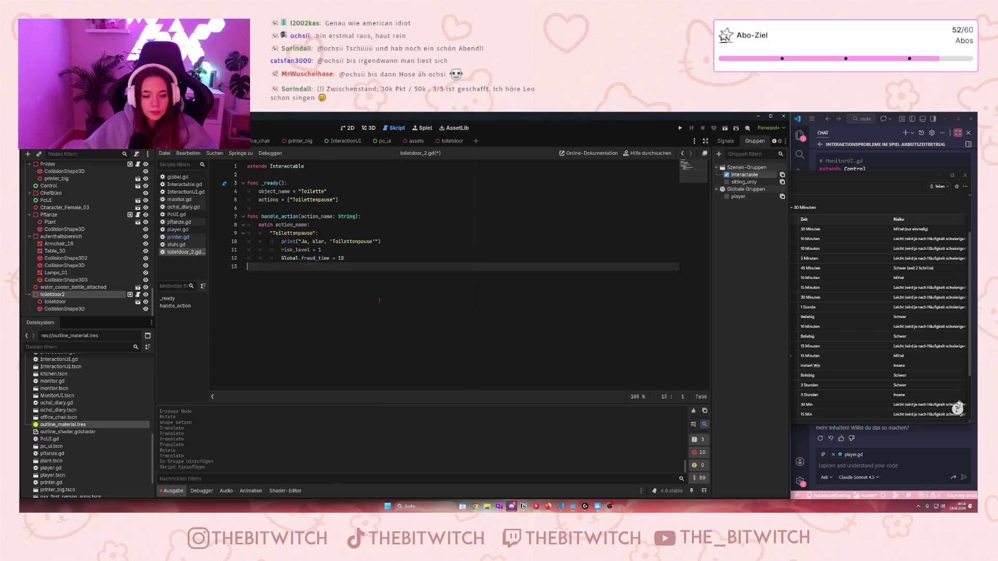
key("ctrl+s")
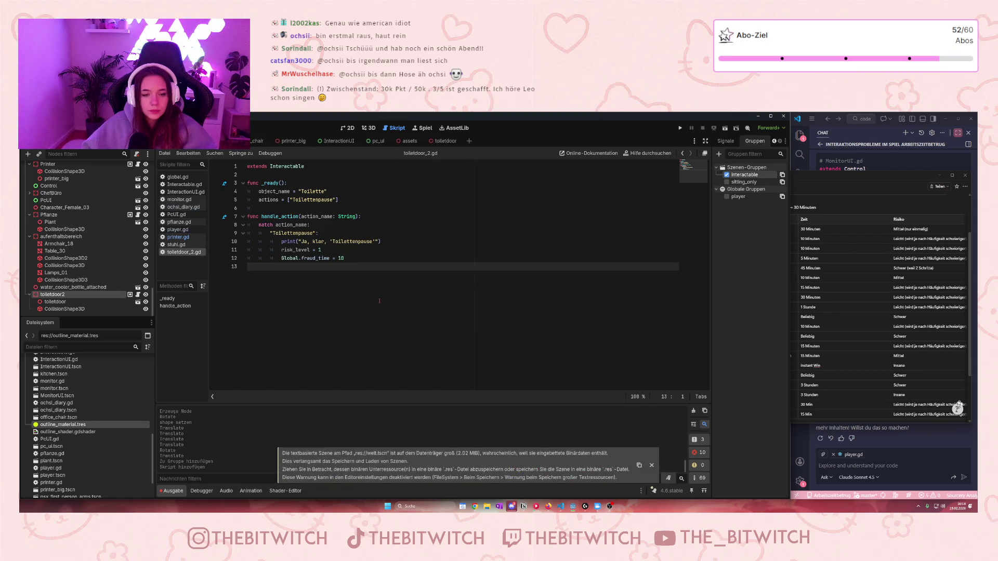
left_click(680, 128)
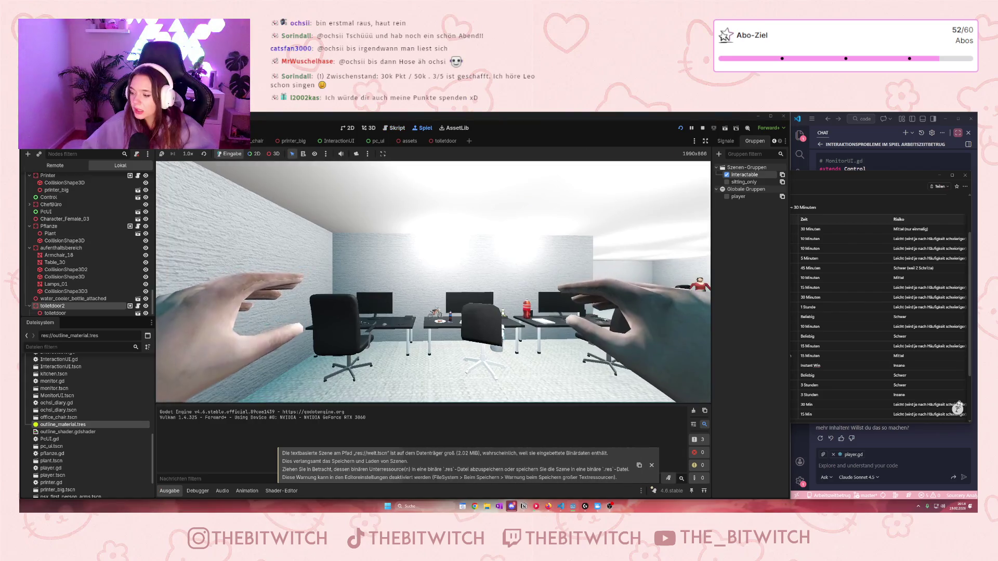
Walk up to the toilet door, pressing E, and back away to test detection.
key("w")
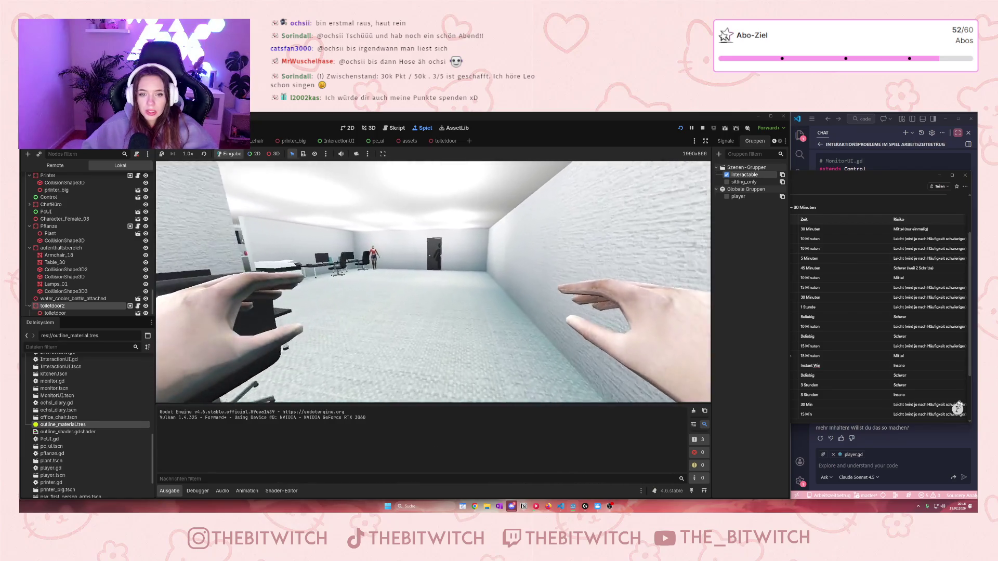
key("w")
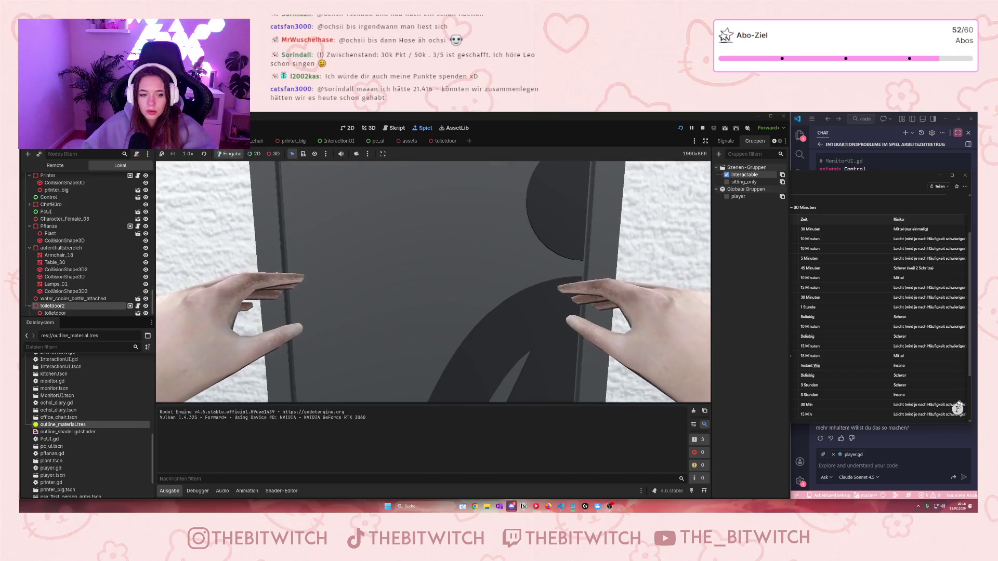
key("e")
key("s")
key("w")
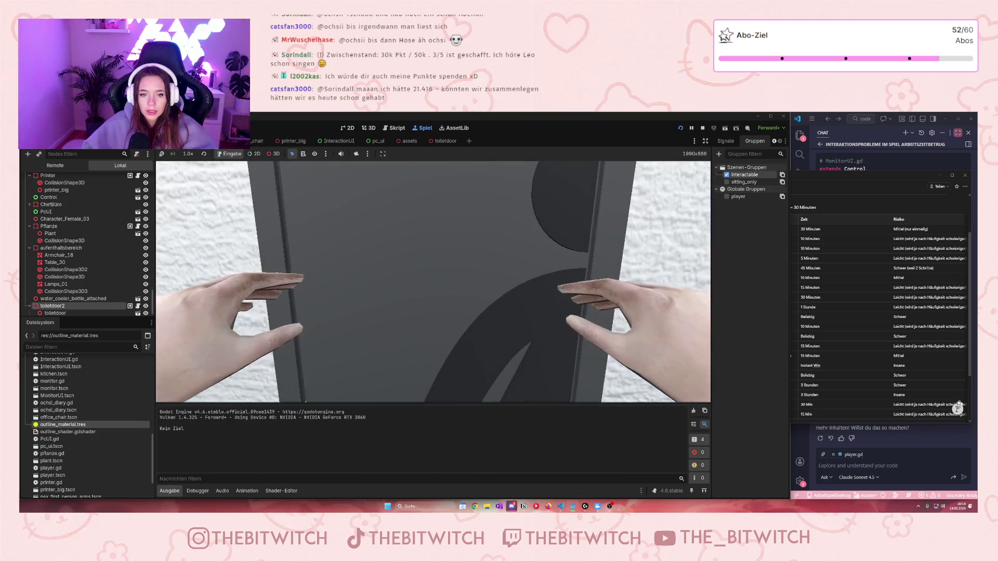
key("e")
key("s")
key("w")
key("e")
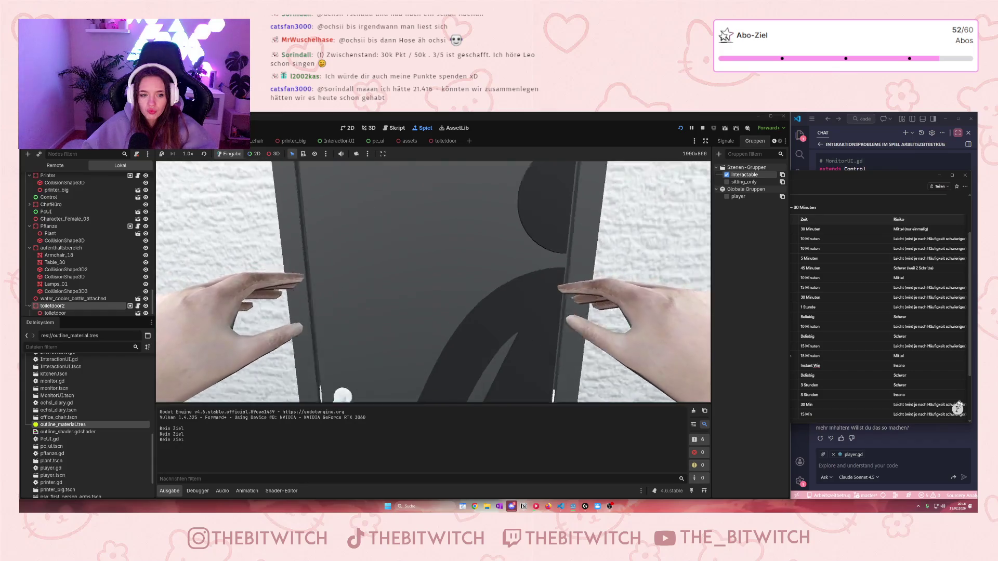
key("s")
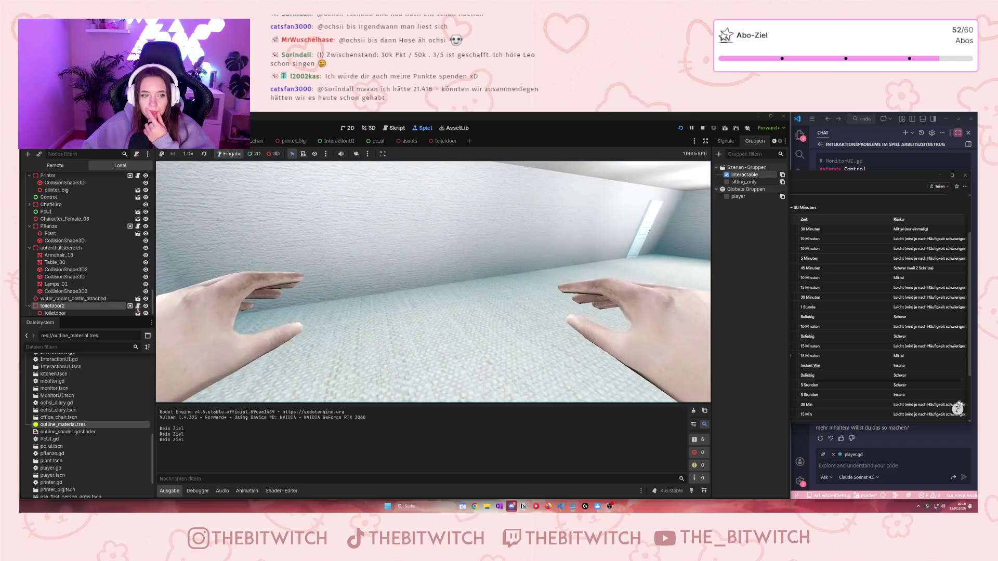
mouse_move(130, 310)
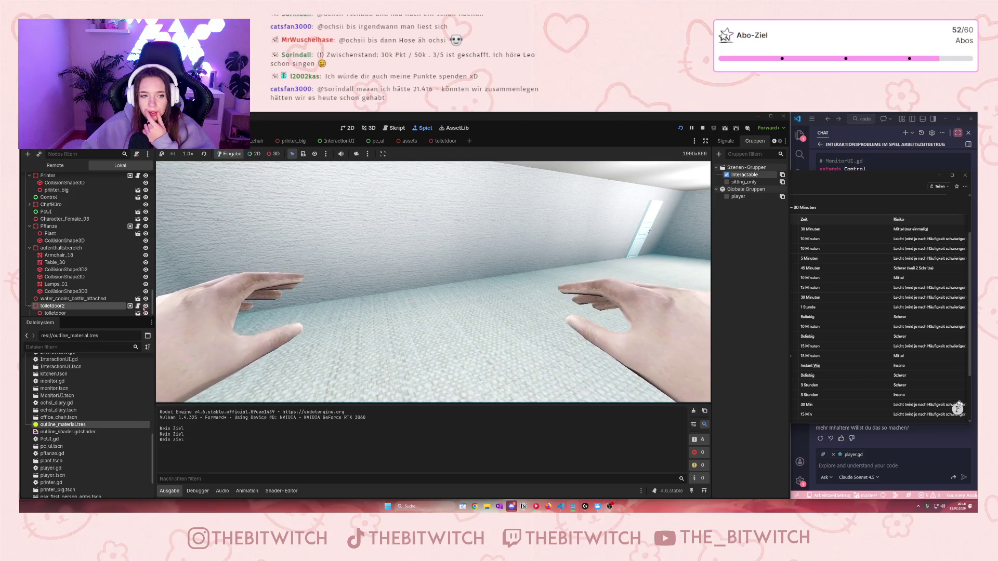
scroll(103, 307, "down", 1)
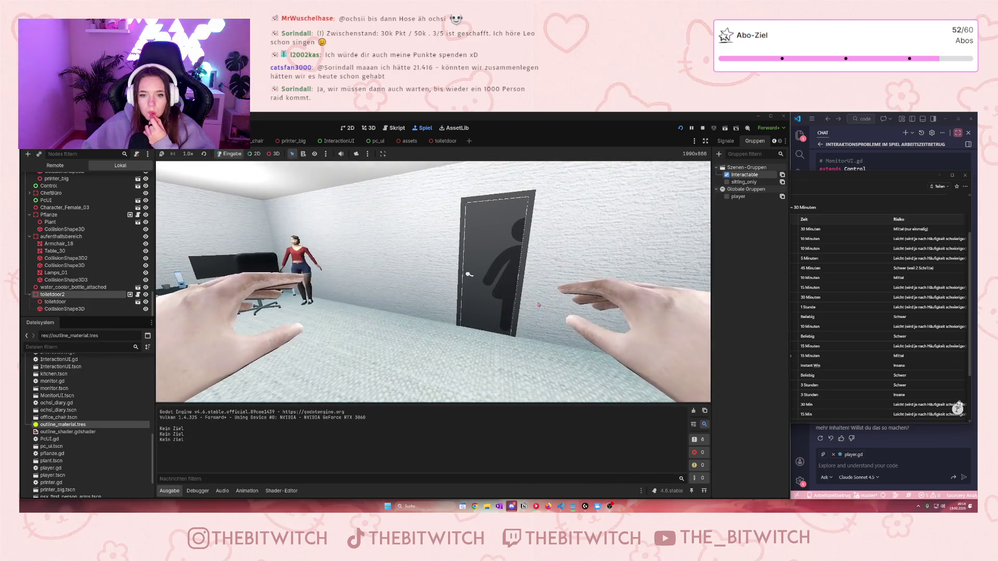
Approach the toilet door again from several positions and angles, strafing sideways to check for an outline.
key("w")
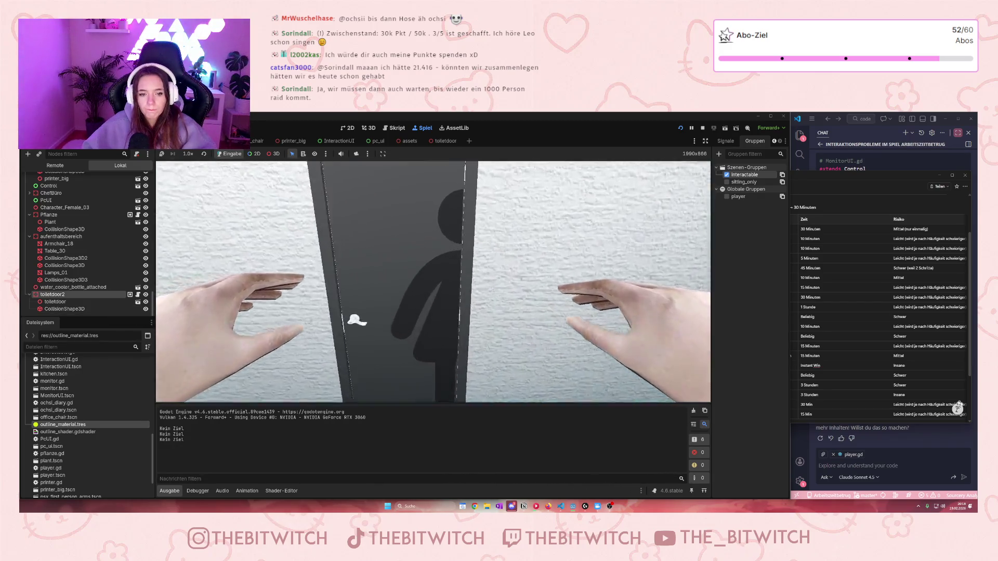
key("s")
key("w")
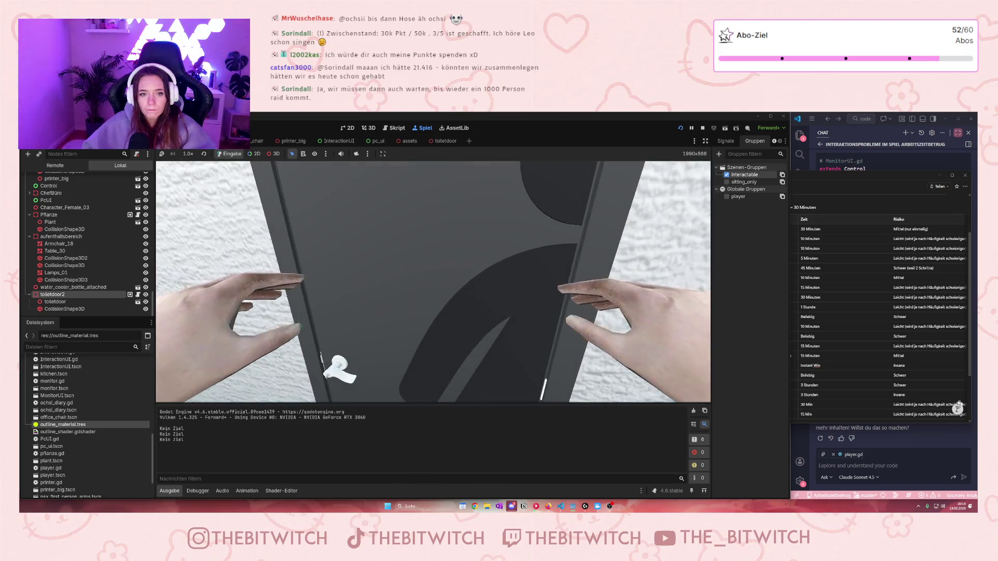
key("s")
key("w")
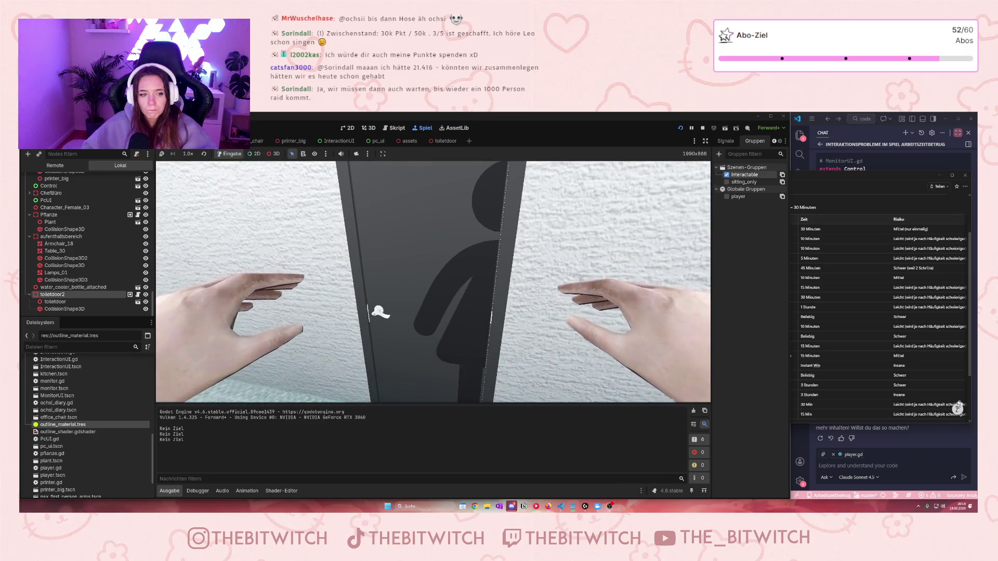
key("s")
key("w")
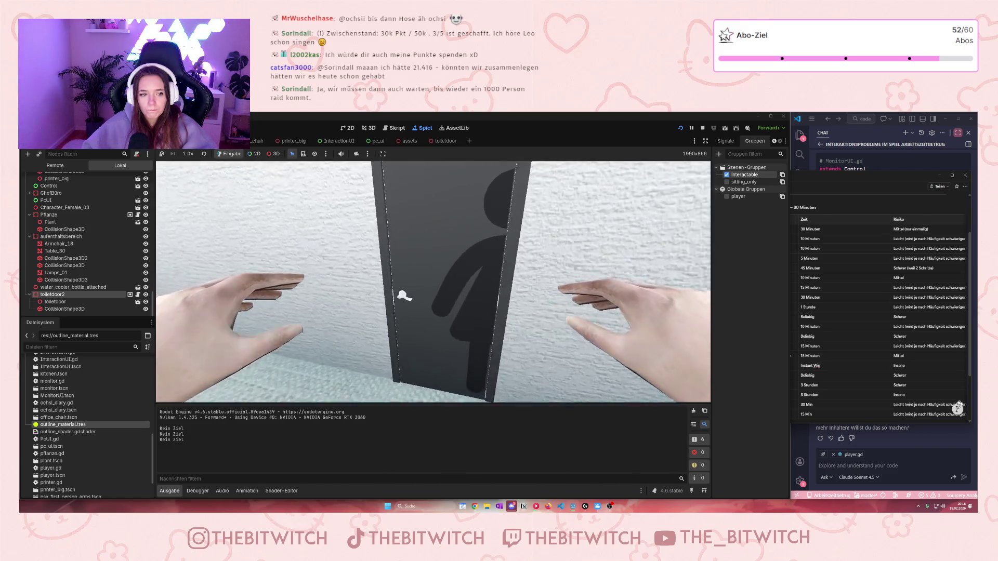
key("s")
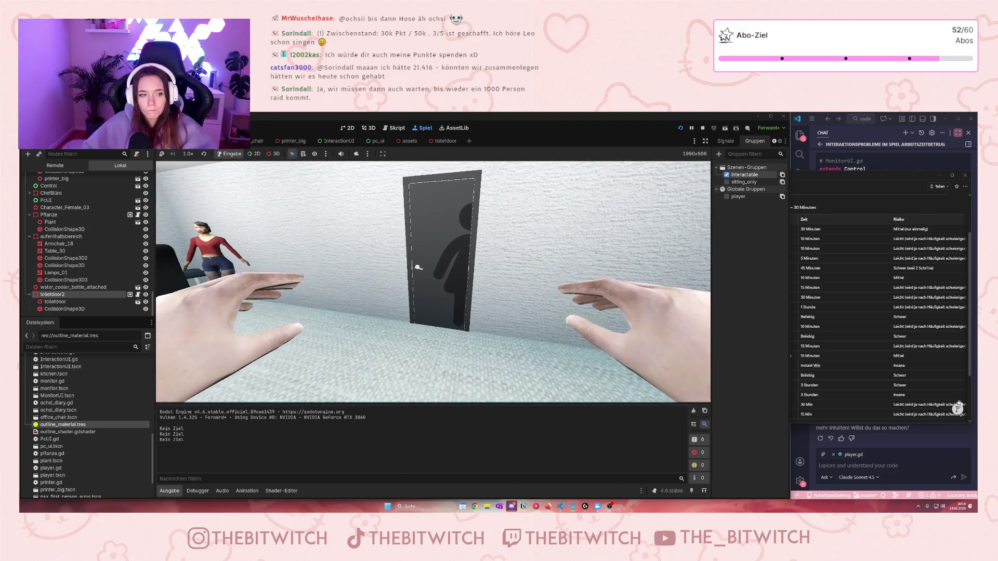
key("d")
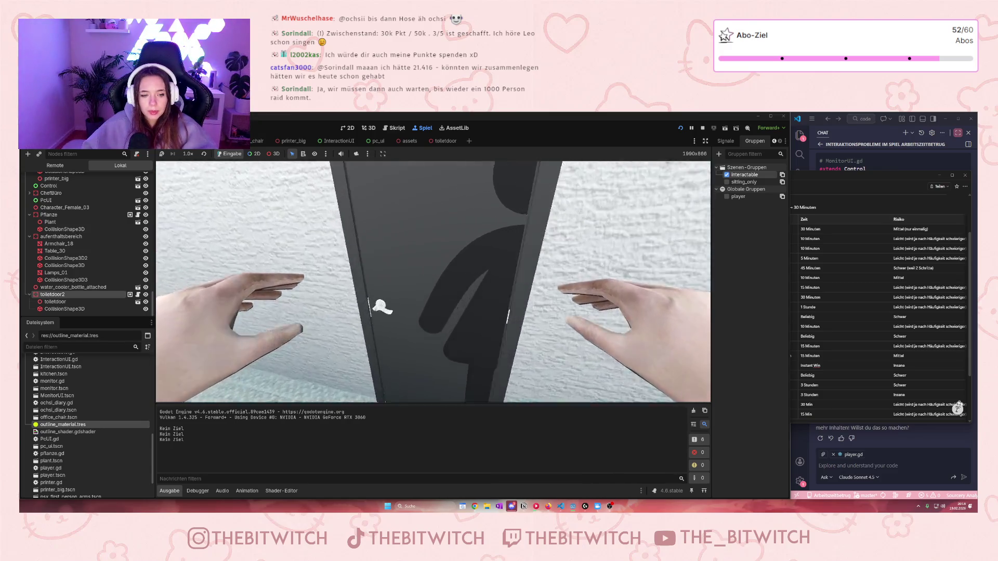
key("s")
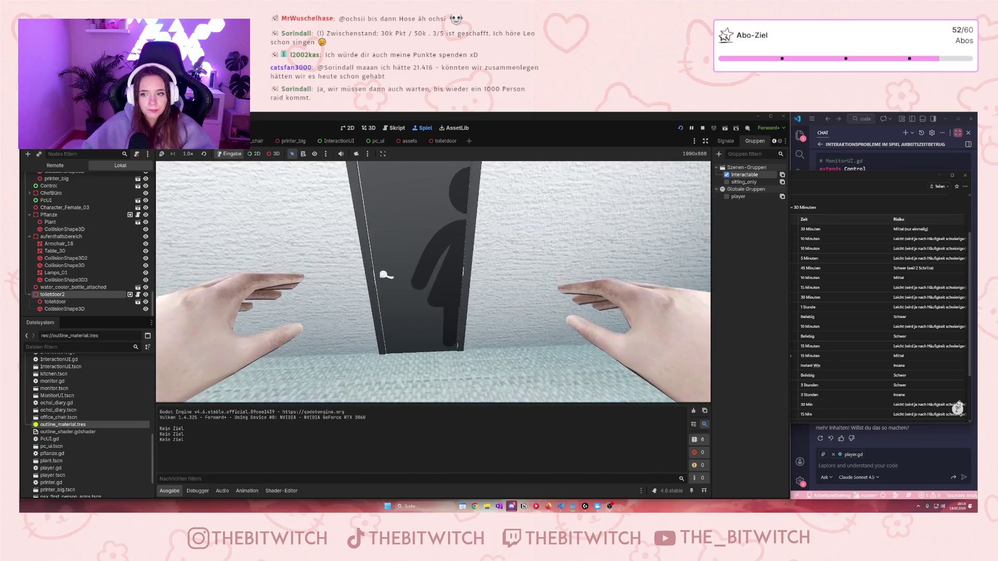
Step back and forth in front of the toilet door in the running game.
key("s")
key("w")
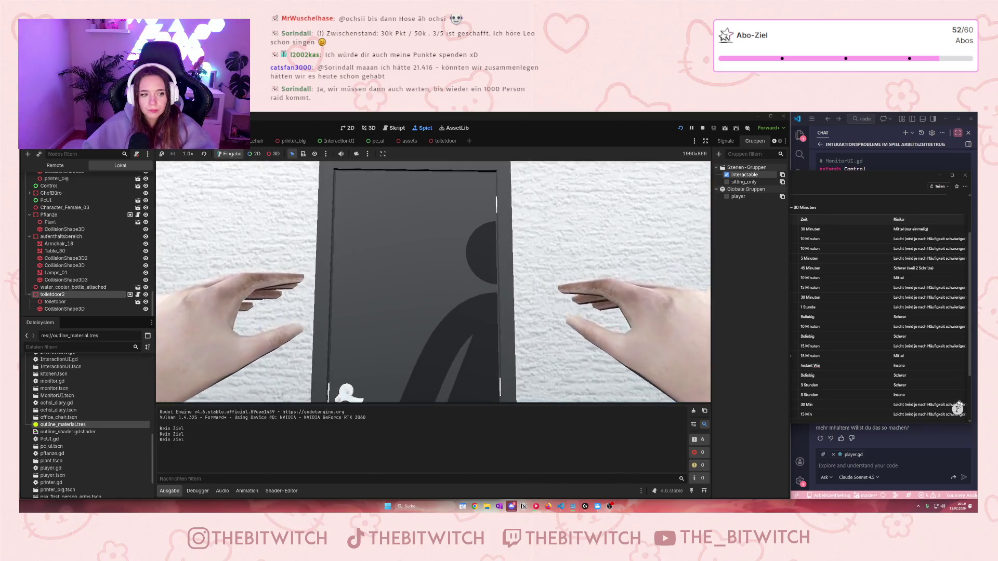
key("w")
key("s")
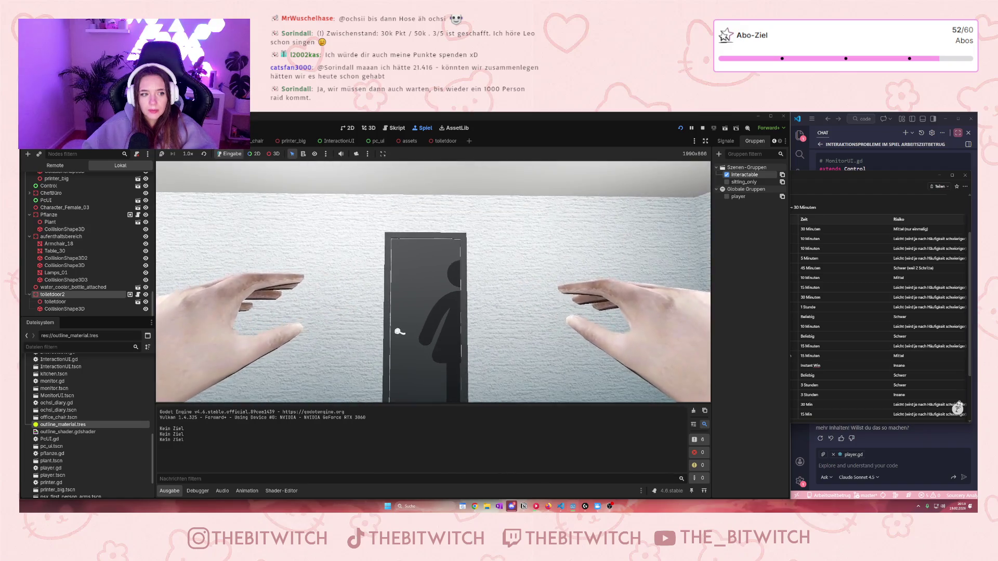
key("w")
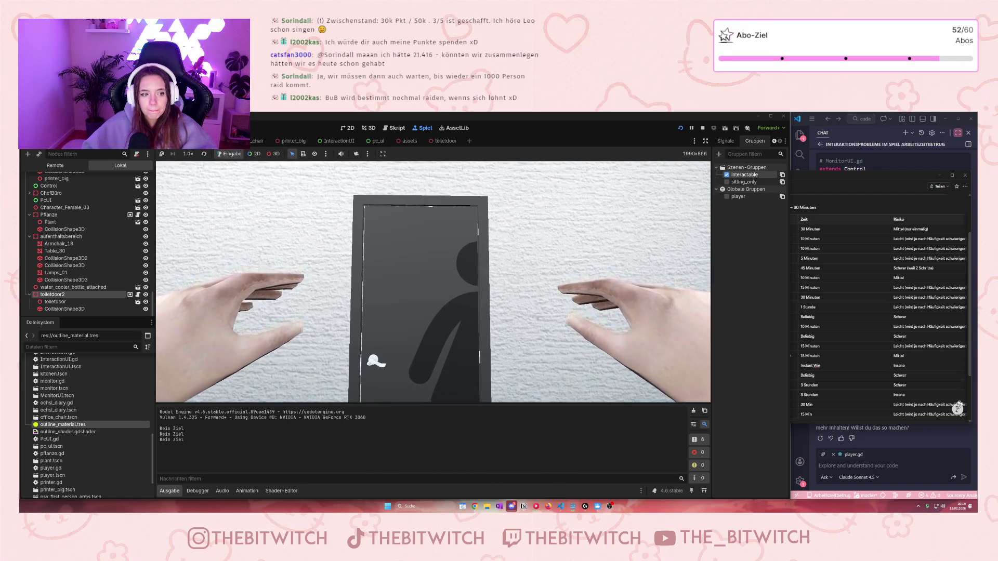
key("s")
key("w")
key("s")
key("w")
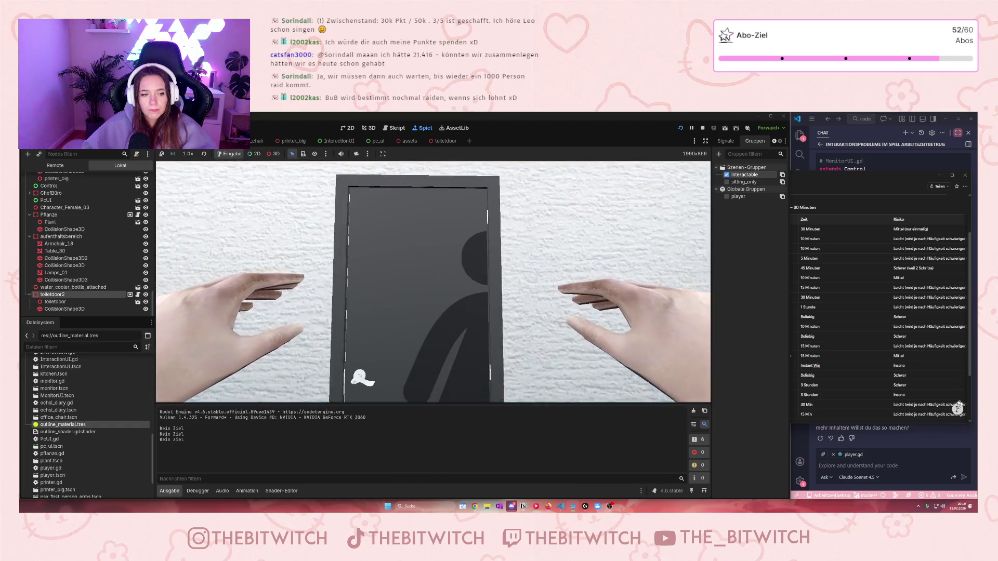
key("s")
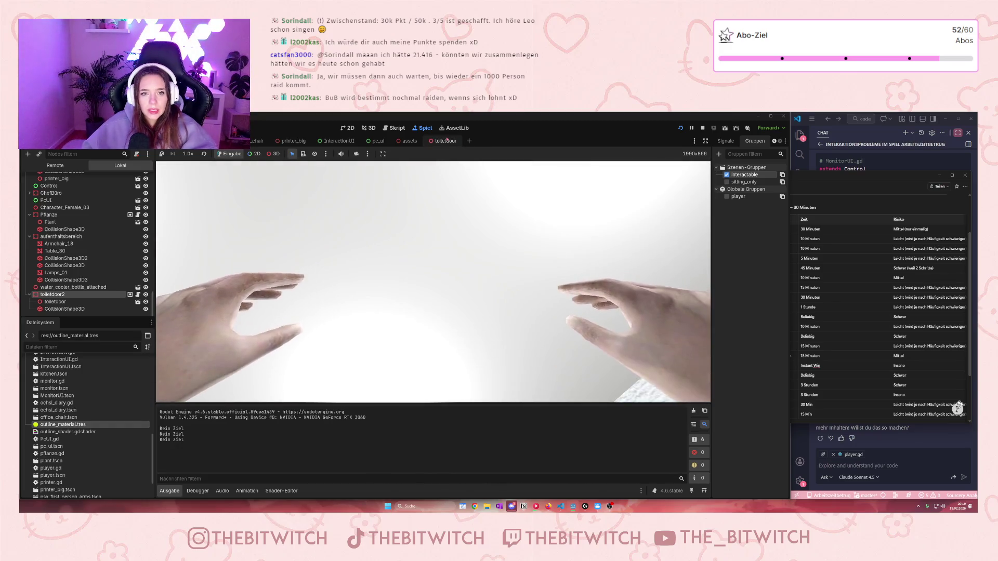
Compare the toiletdoor, printer_big, office_chair and Player scene tabs, ending on the office scene.
left_click(446, 141)
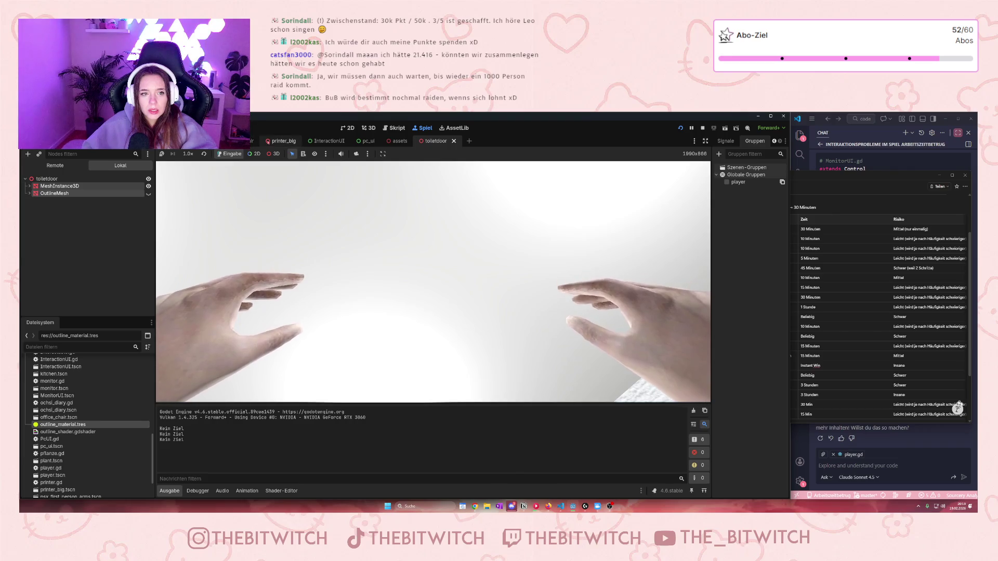
left_click(267, 142)
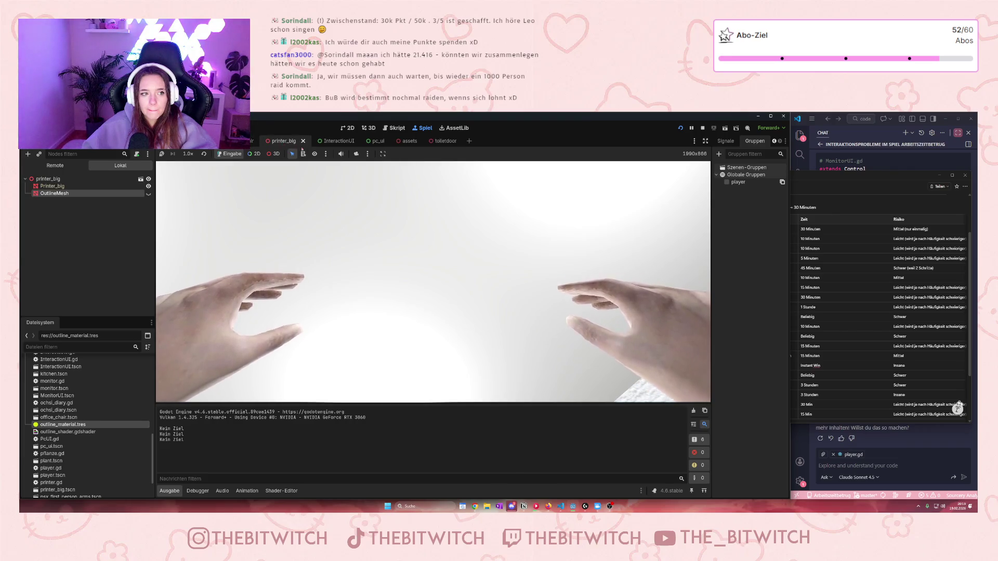
left_click(435, 142)
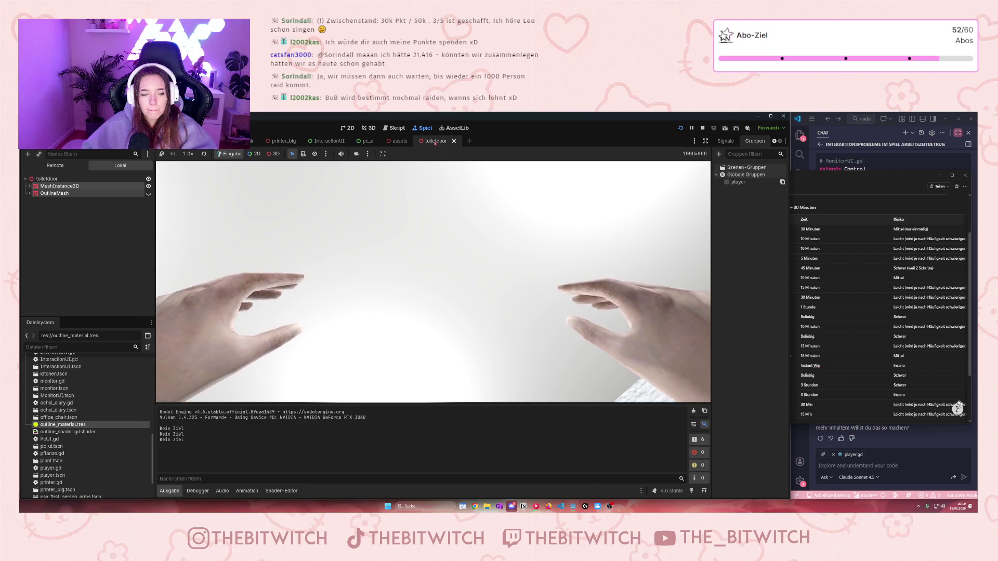
left_click(253, 141)
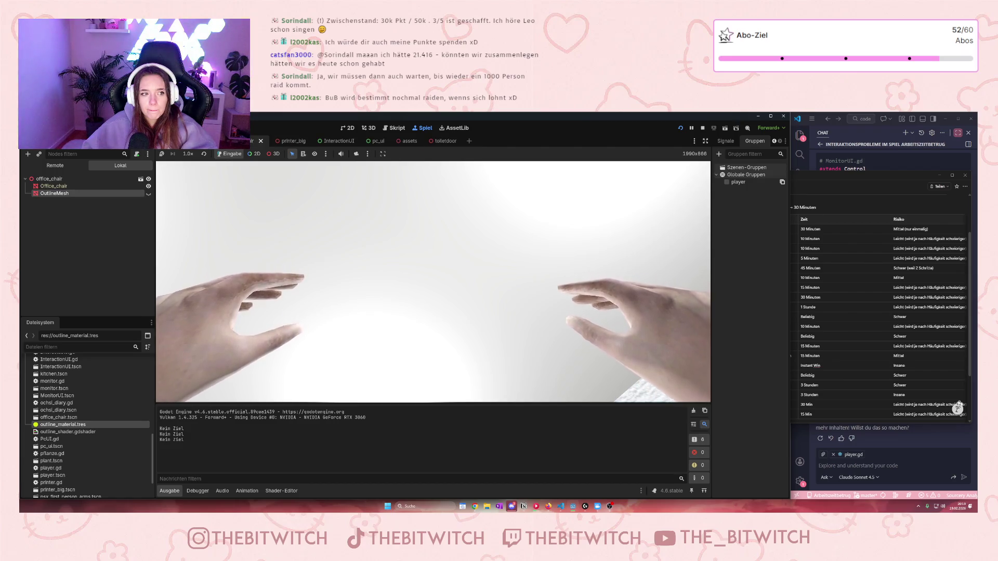
left_click(234, 141)
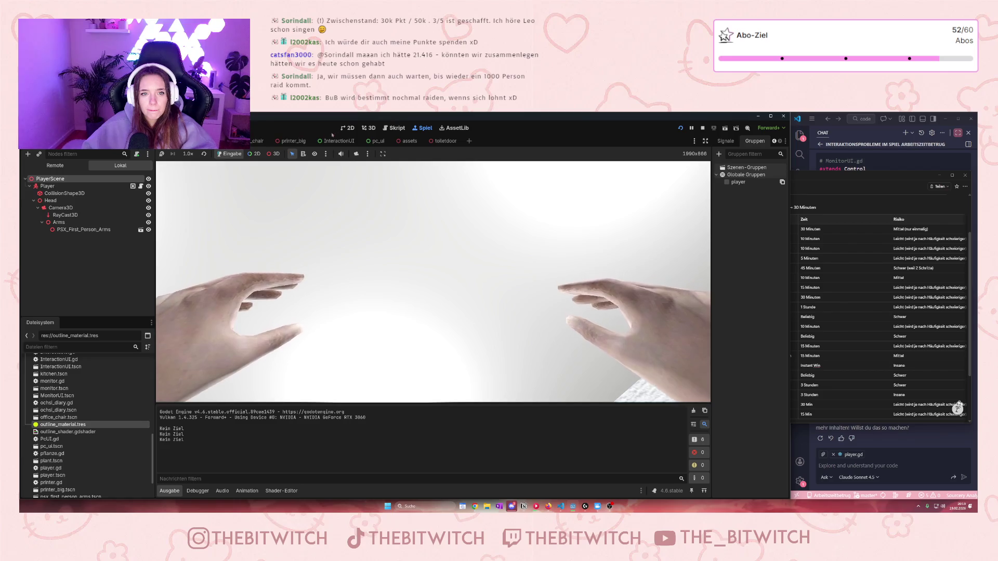
left_click(445, 140)
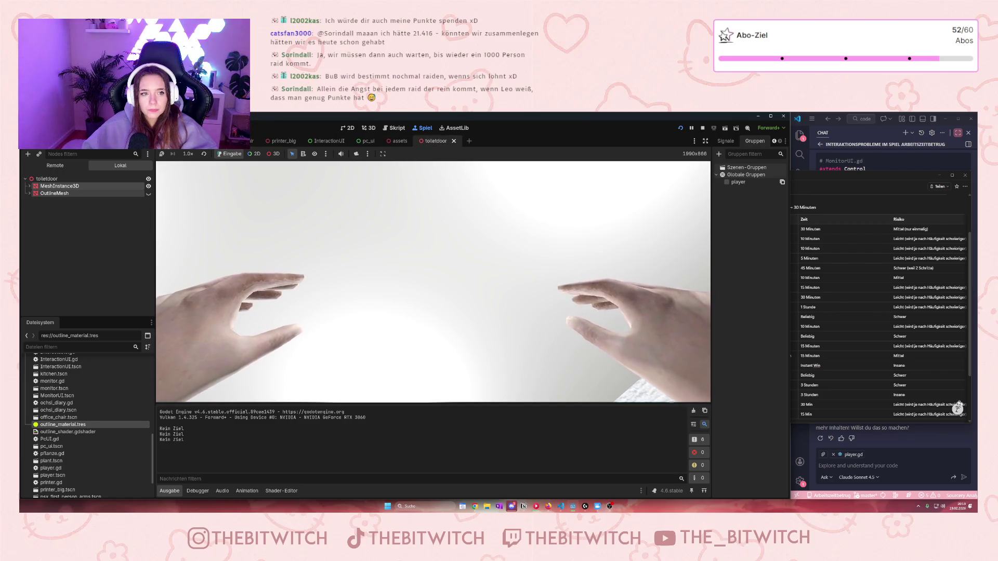
left_click(229, 140)
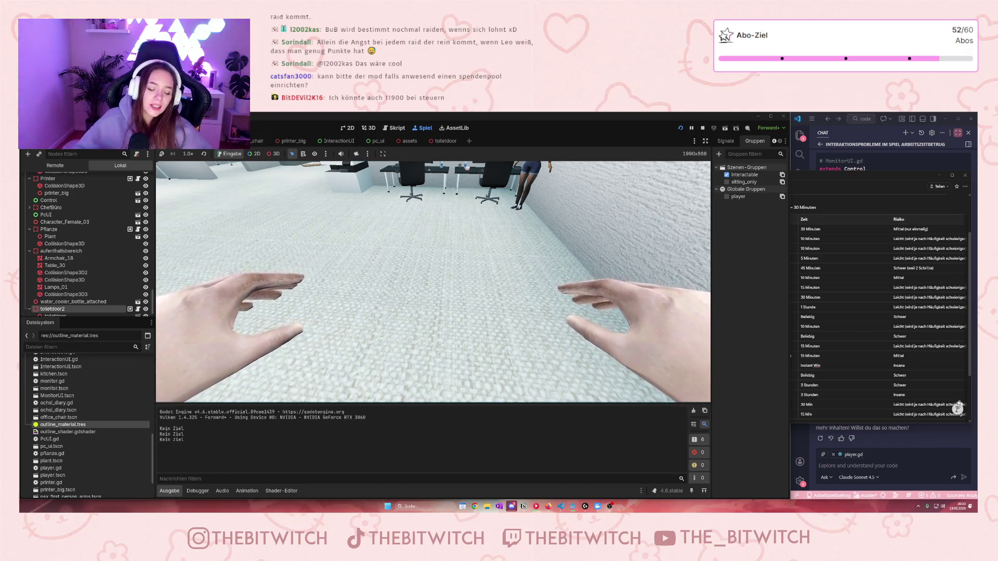
Walk down the corridor to the desks and bring up the printer menu, then close it.
key("w")
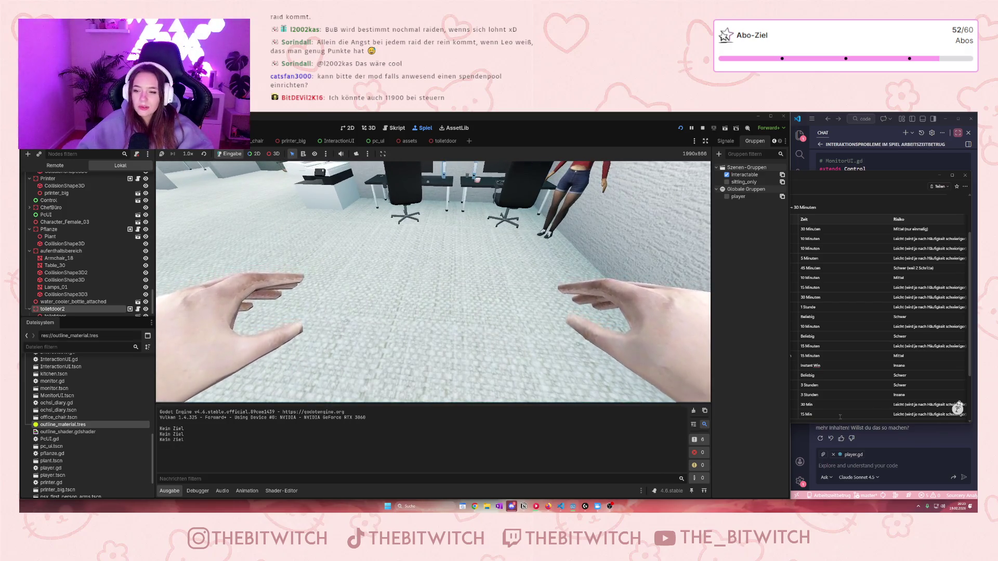
mouse_move(633, 349)
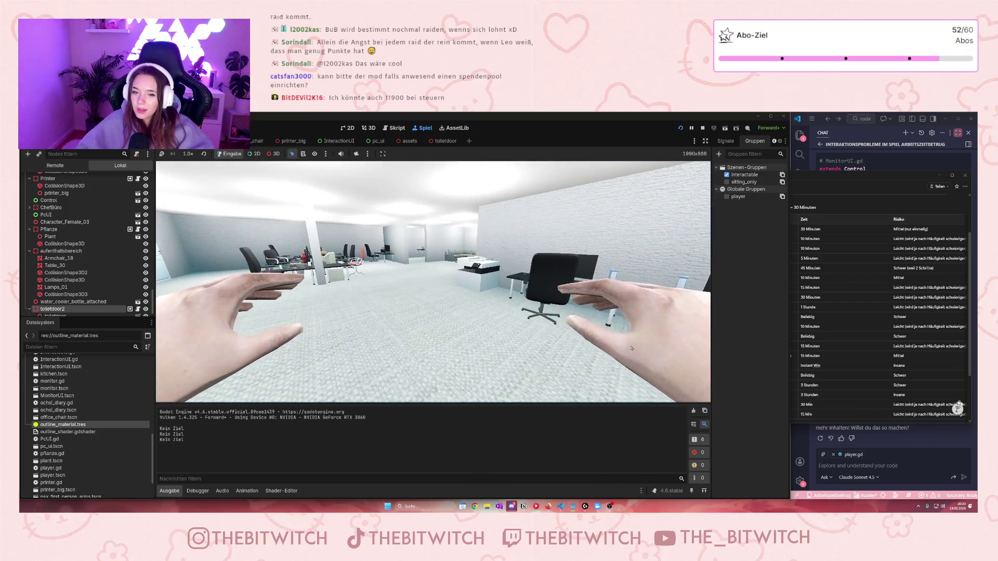
mouse_move(436, 365)
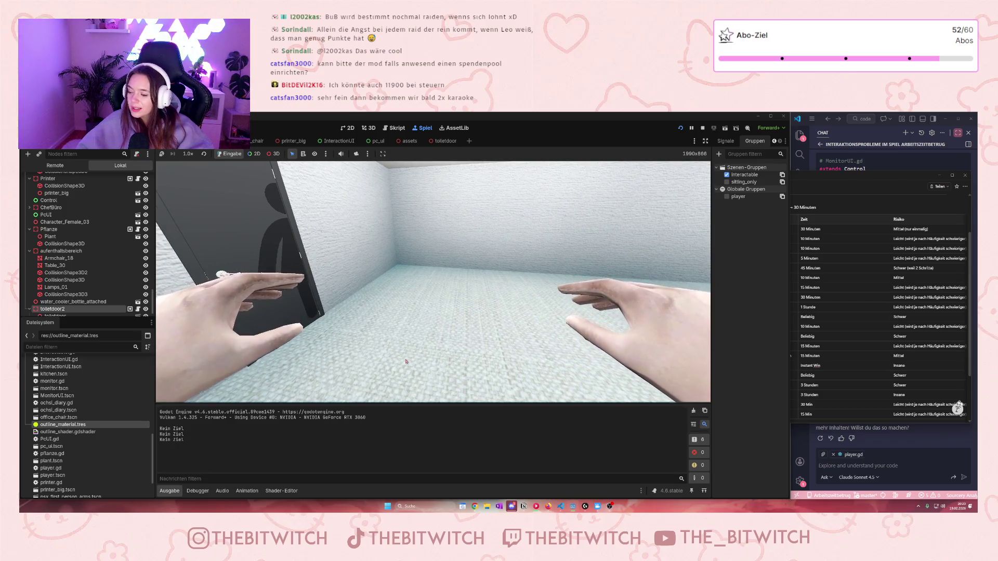
mouse_move(402, 342)
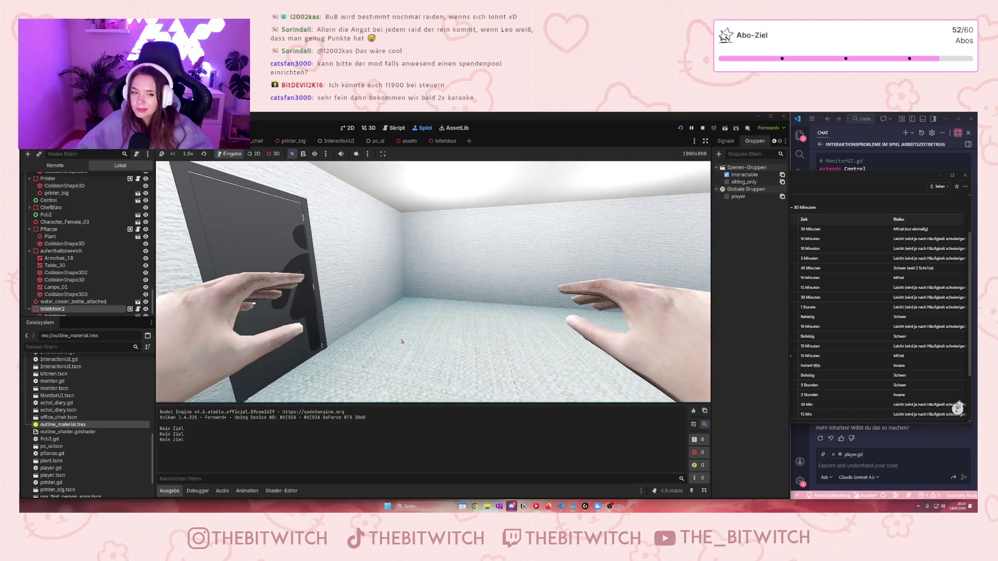
key("w")
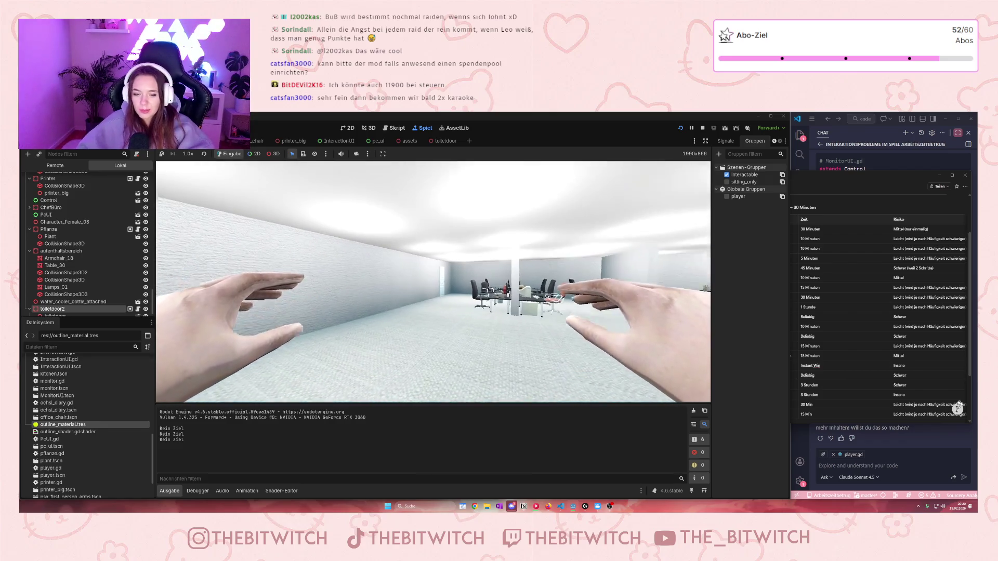
mouse_move(433, 281)
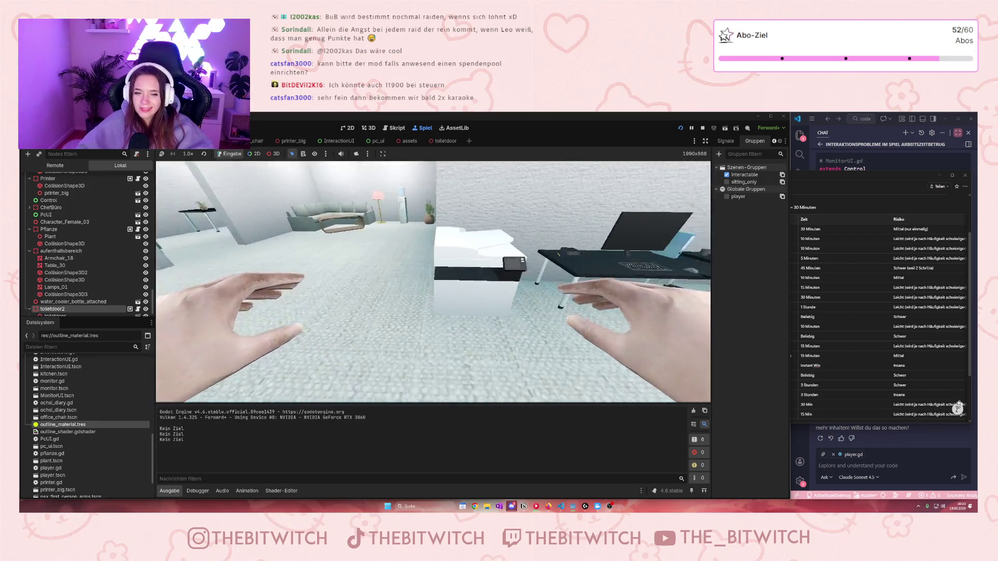
key("e")
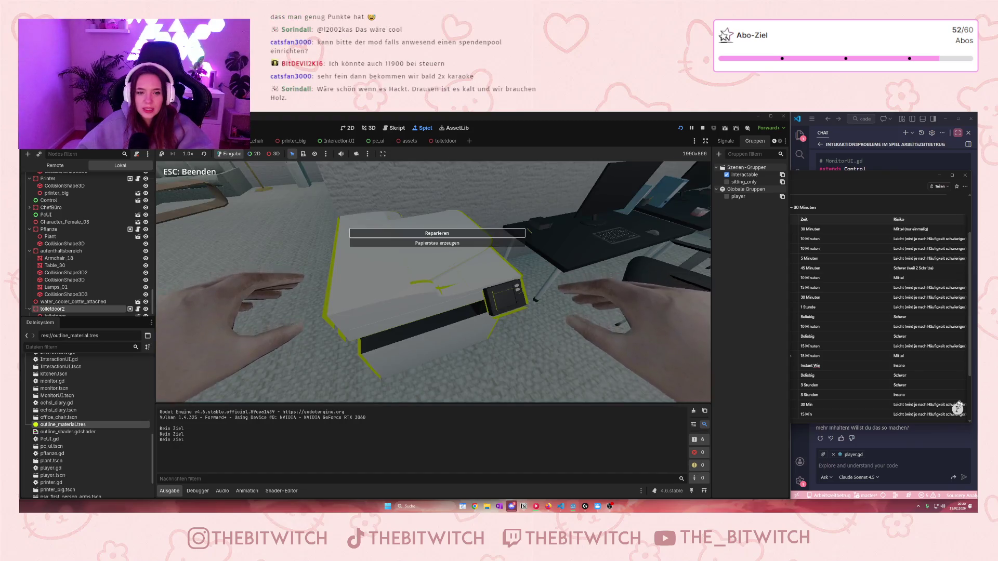
key("Return")
Approach the toilet door, then turn to a chair, a desk monitor and the printer.
key("w")
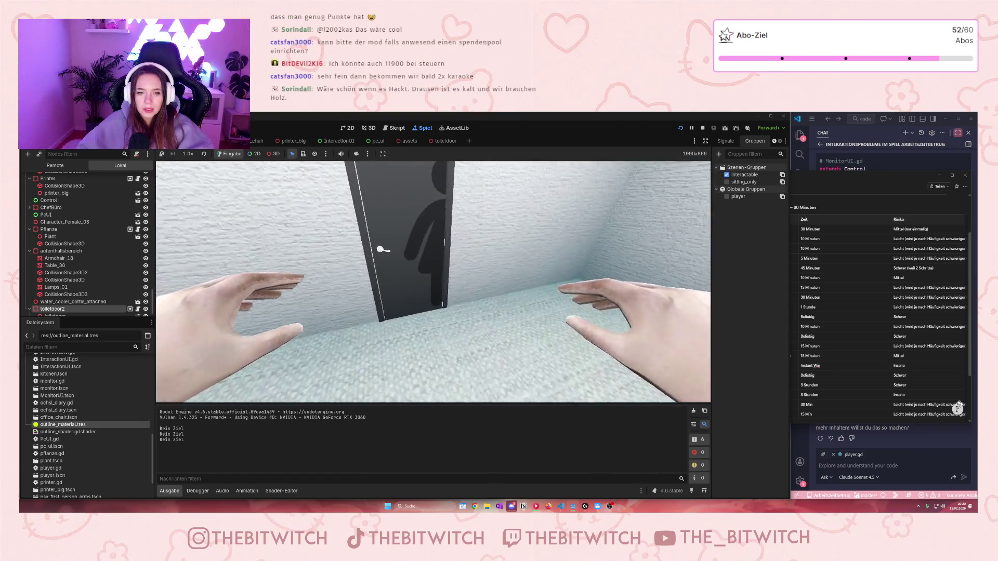
key("s")
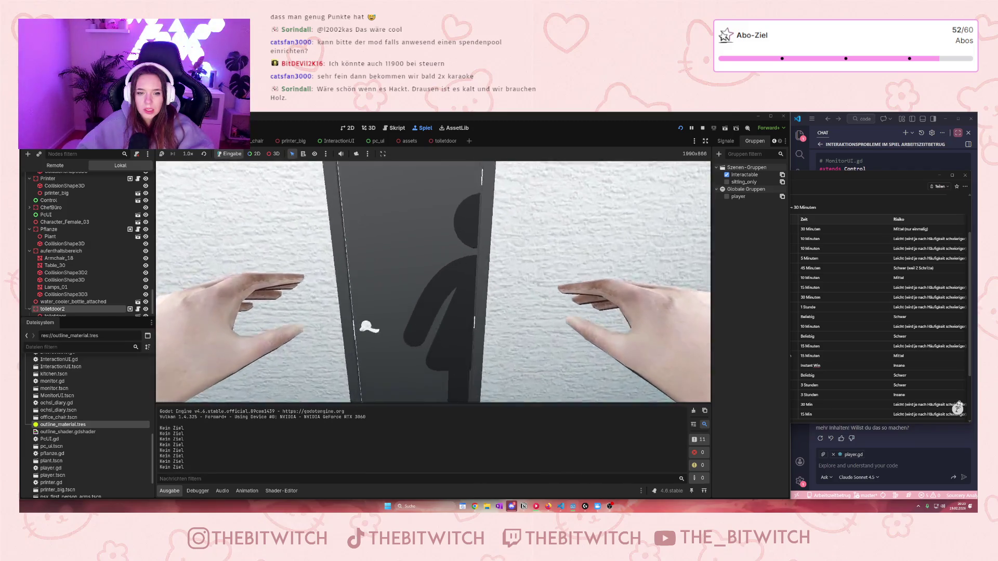
key("w")
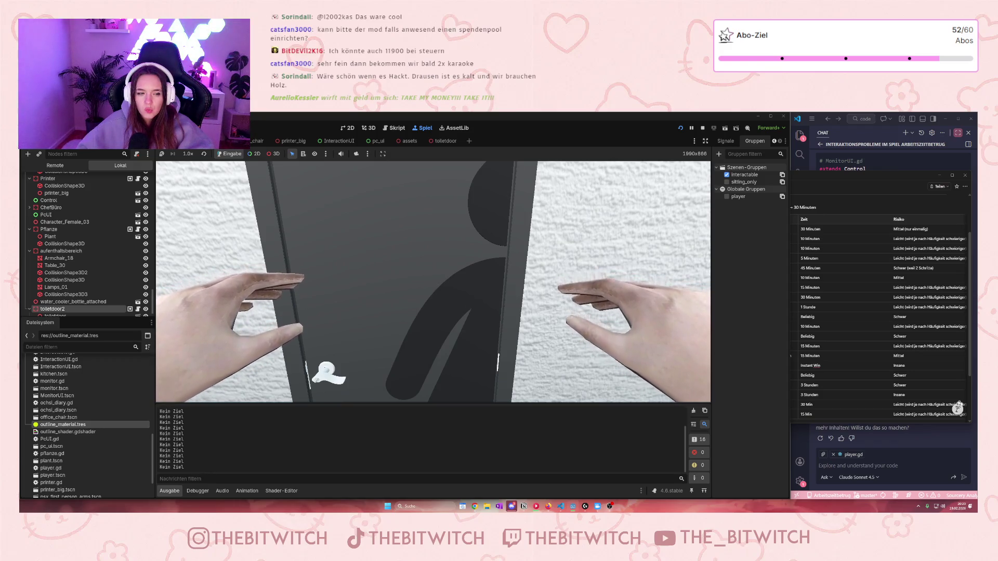
key("w")
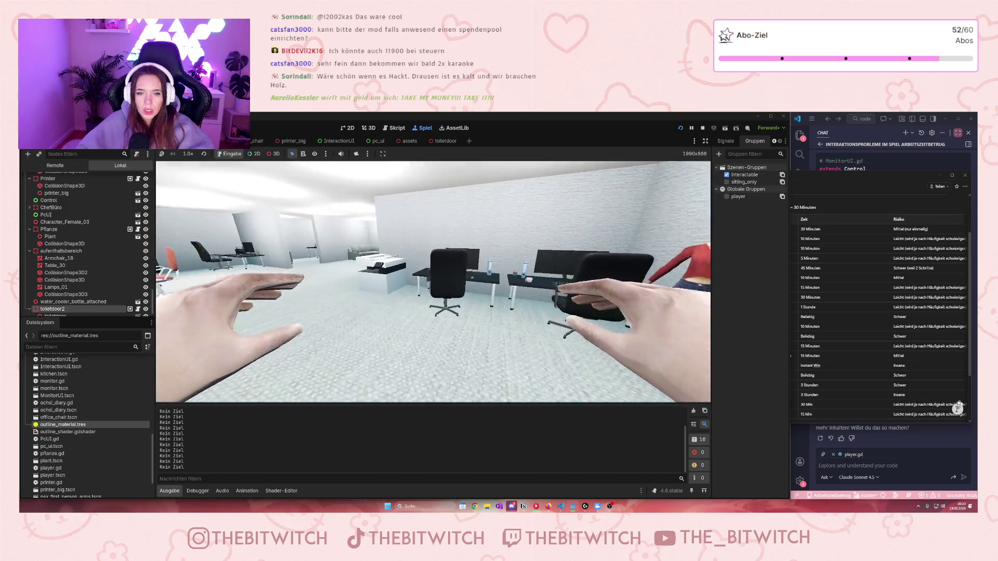
key("w")
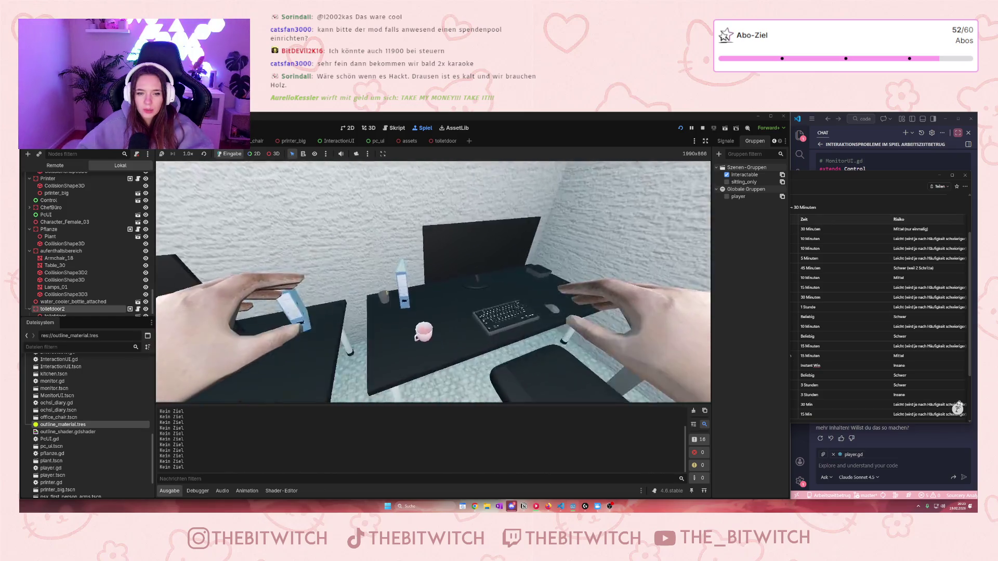
key("w")
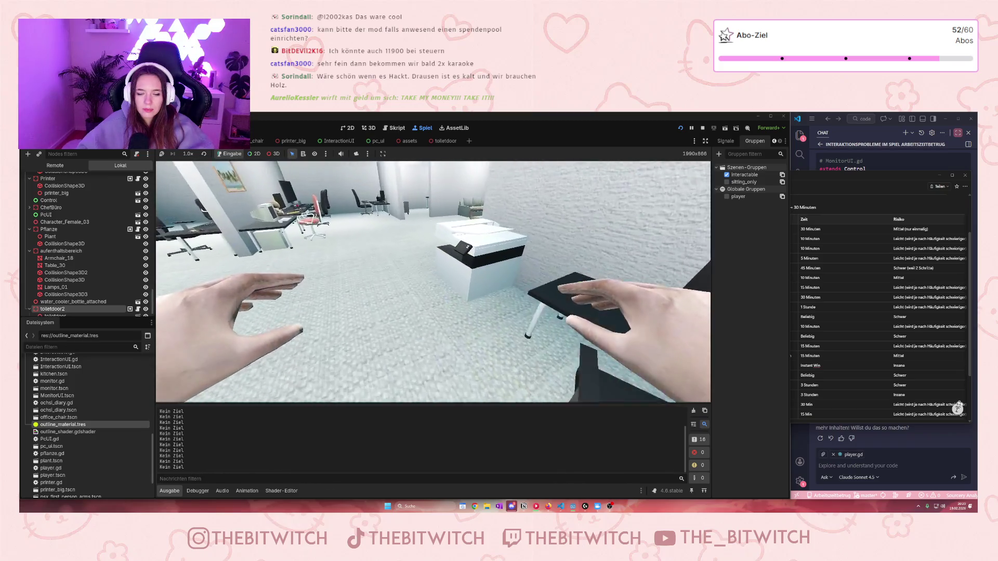
key("w")
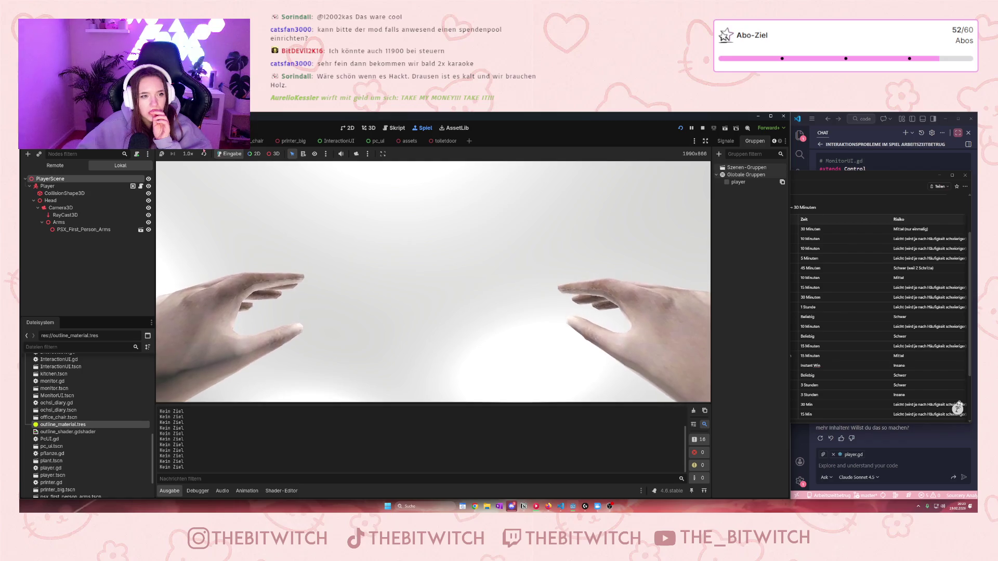
Stop the game, review check_interaction in player.gd, and confirm toiletdoor2 is in the interactable group.
key("F8")
scroll(412, 280, "down", 1)
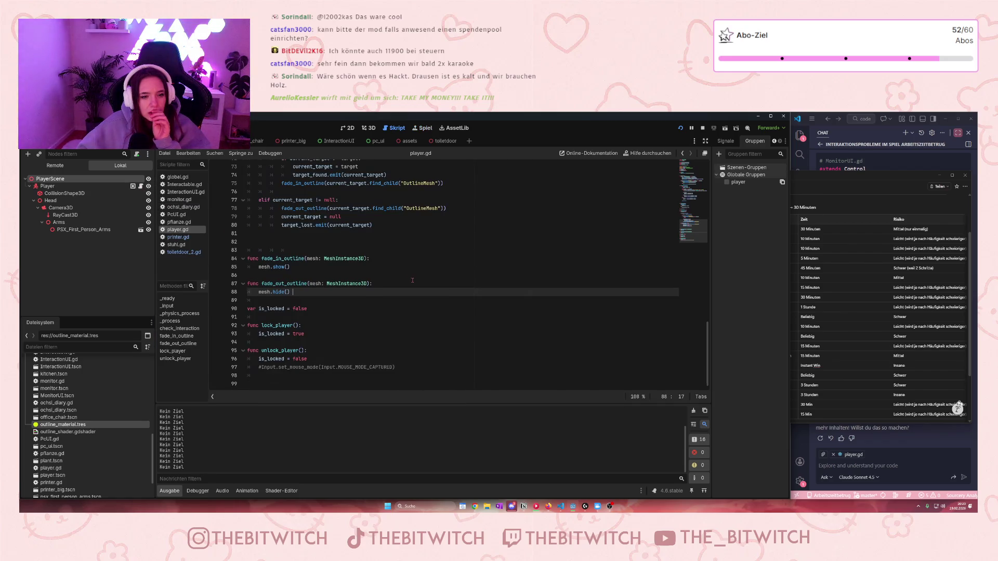
scroll(412, 278, "up", 5)
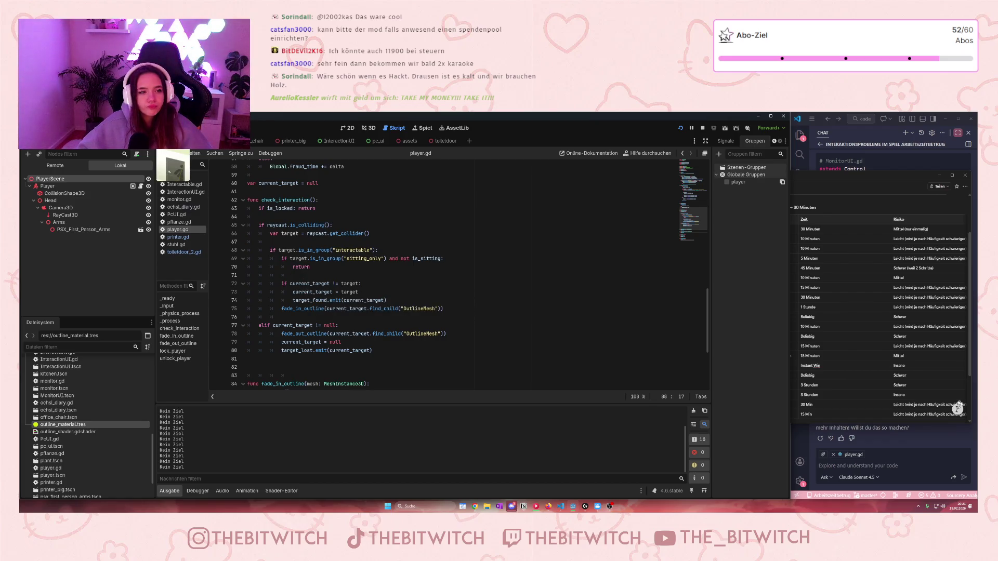
left_click(171, 140)
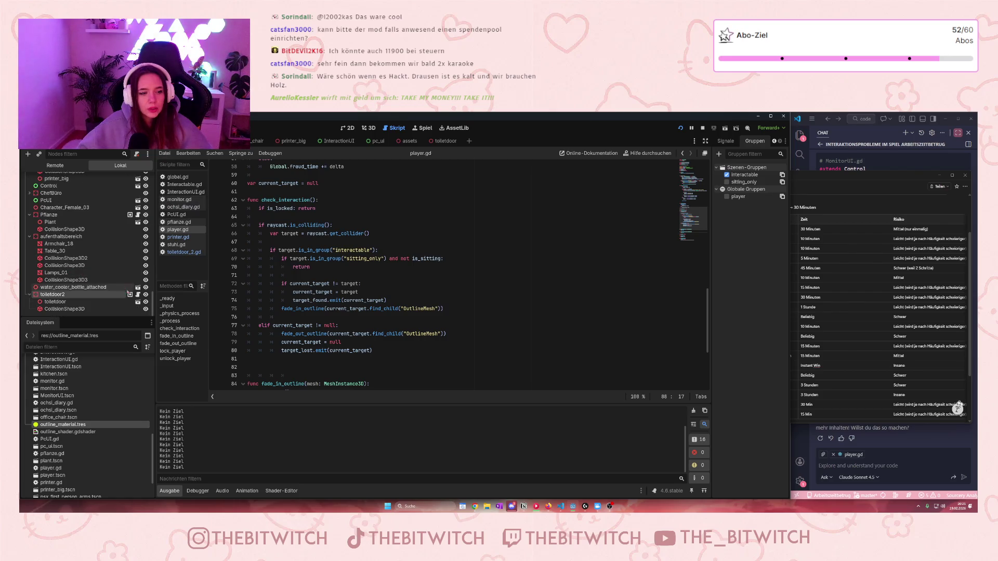
mouse_move(130, 295)
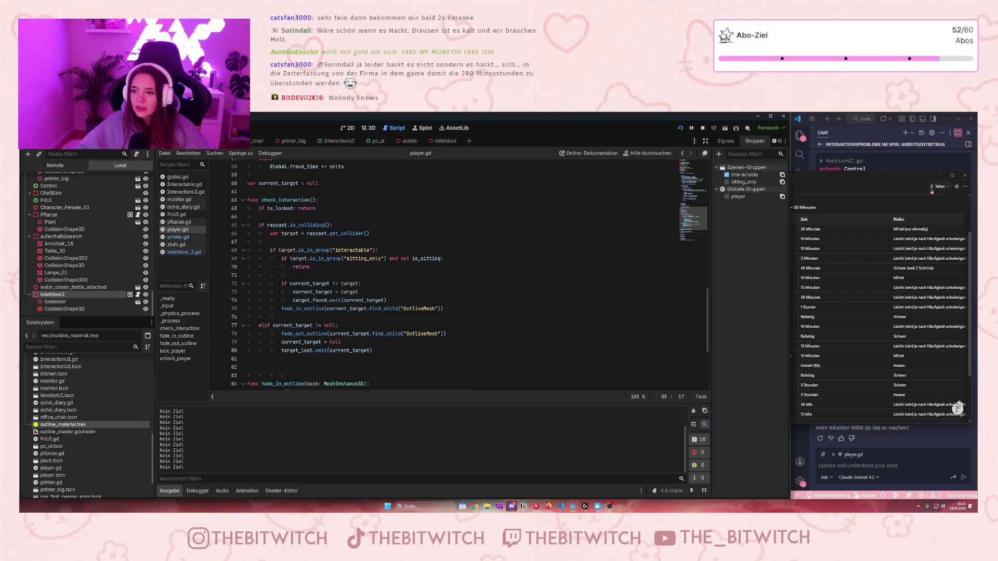
left_click(897, 402)
left_click(883, 467)
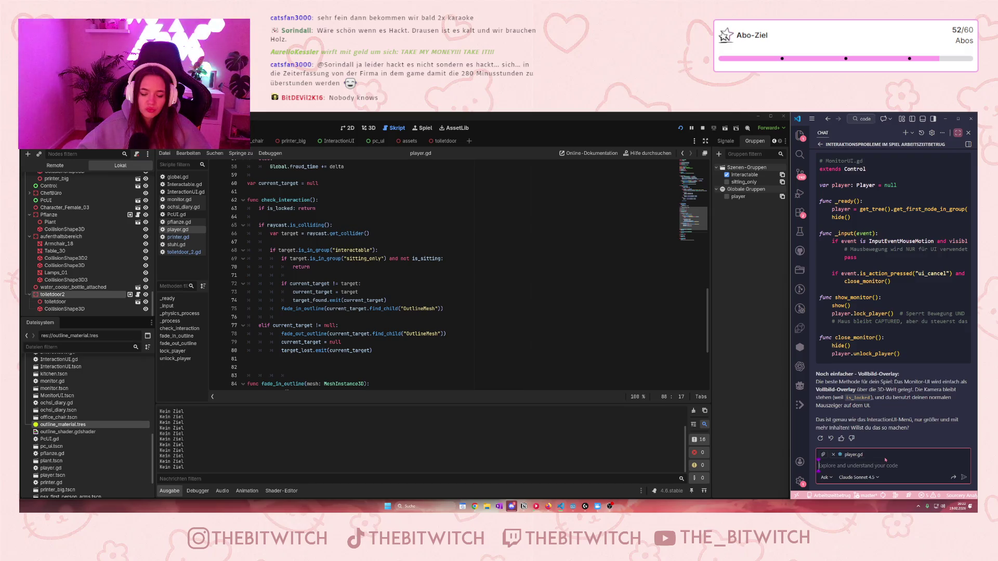
Collapse the Küche and Ochsis Arbeitsplatz branches to find toiletdoor2 in the Scene tree.
scroll(68, 268, "up", 5)
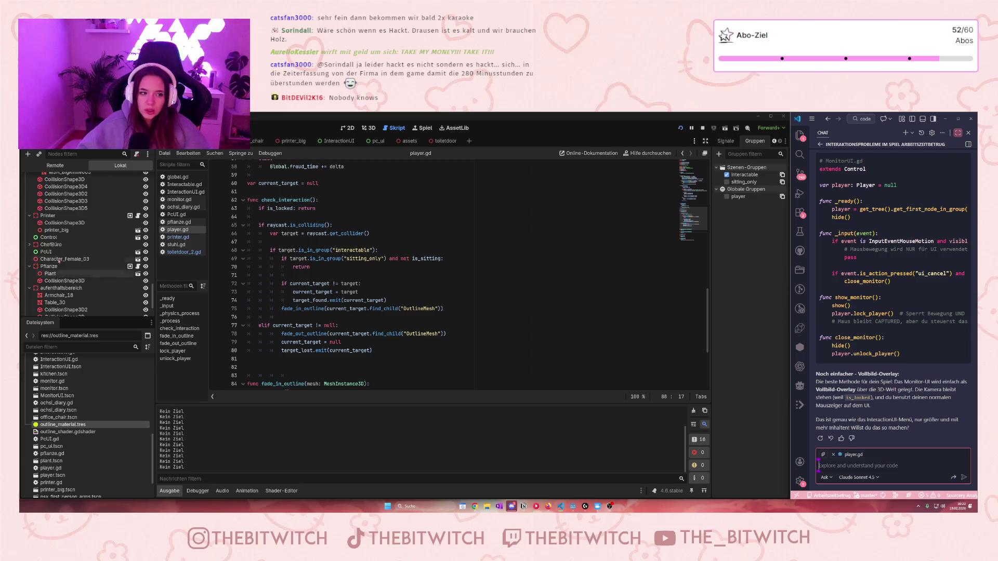
scroll(68, 267, "up", 10)
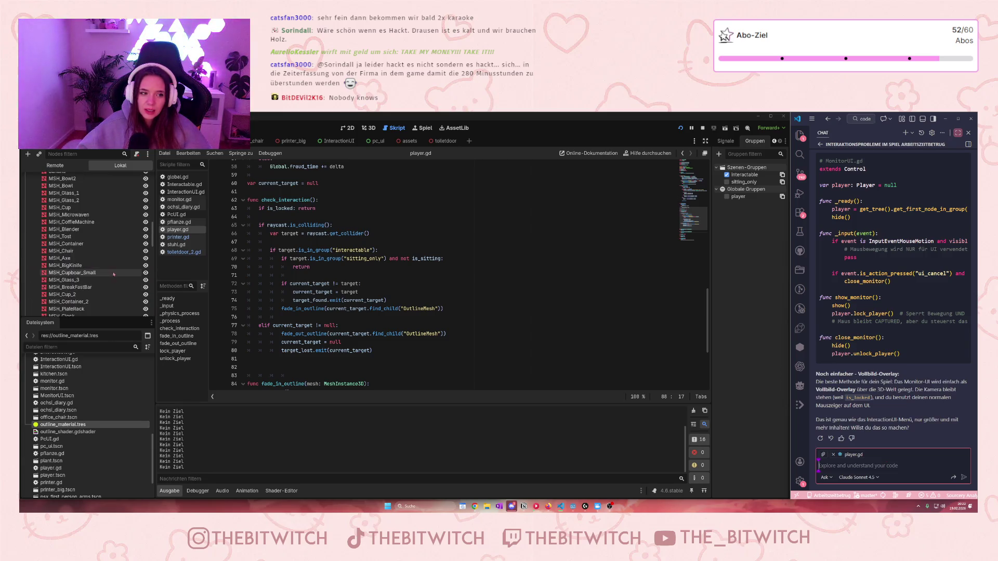
left_click(29, 242)
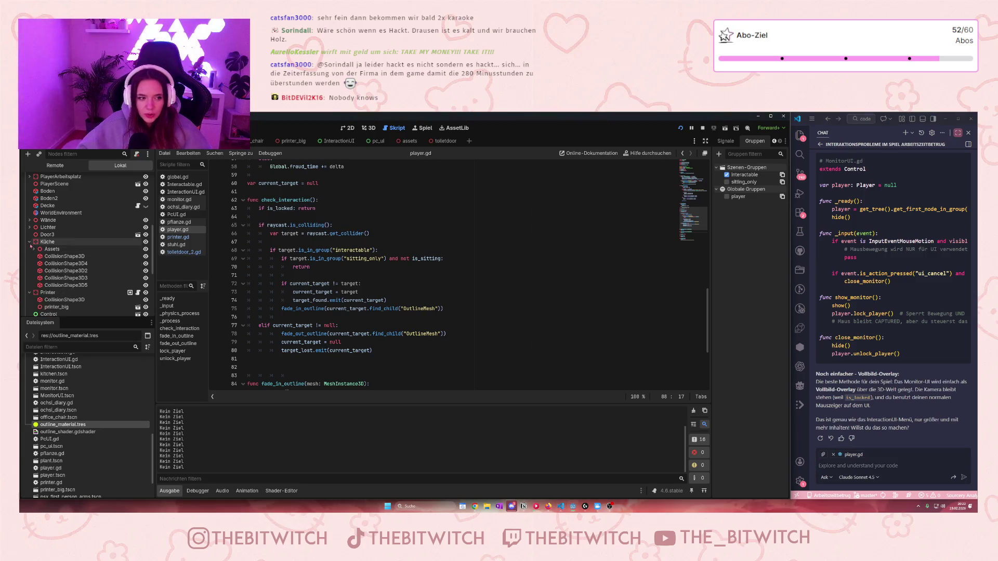
scroll(28, 239, "up", 10)
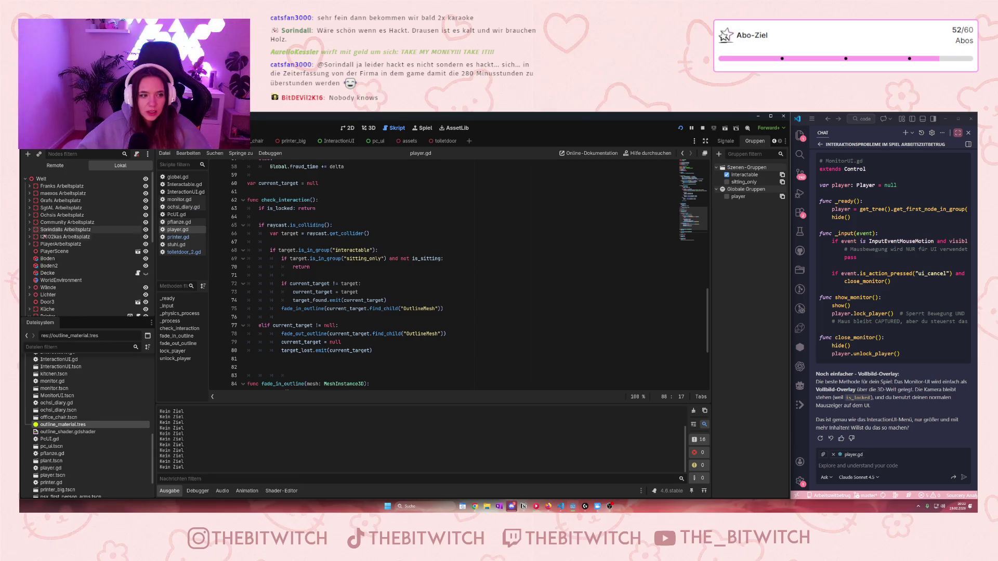
left_click(29, 215)
scroll(57, 262, "down", 2)
scroll(58, 262, "down", 6)
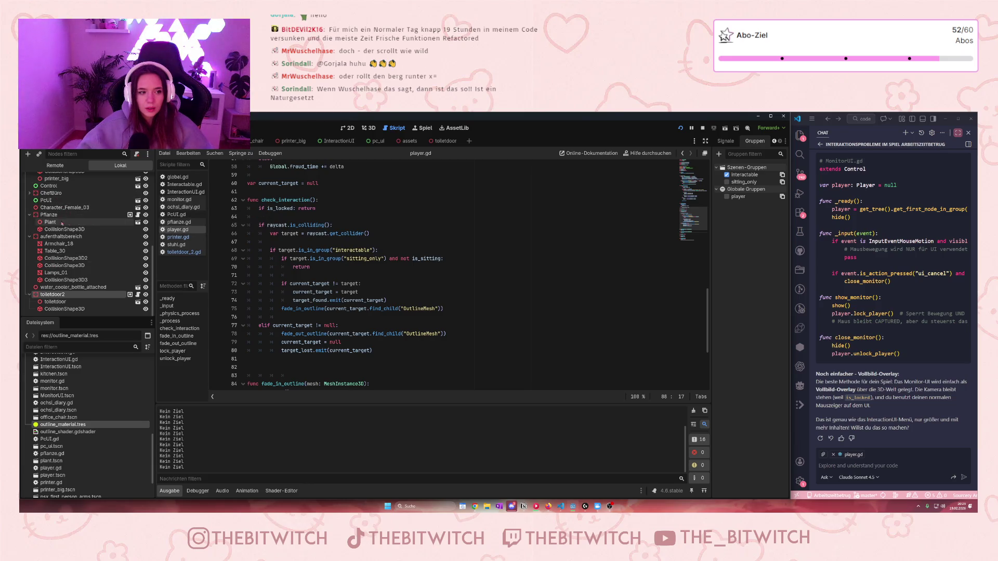
scroll(88, 226, "up", 3)
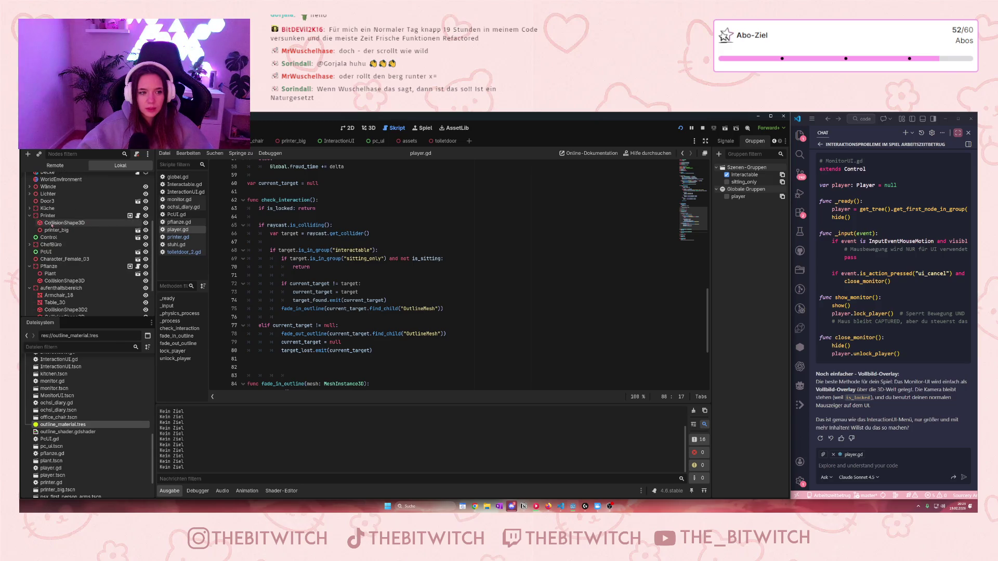
scroll(51, 224, "down", 1)
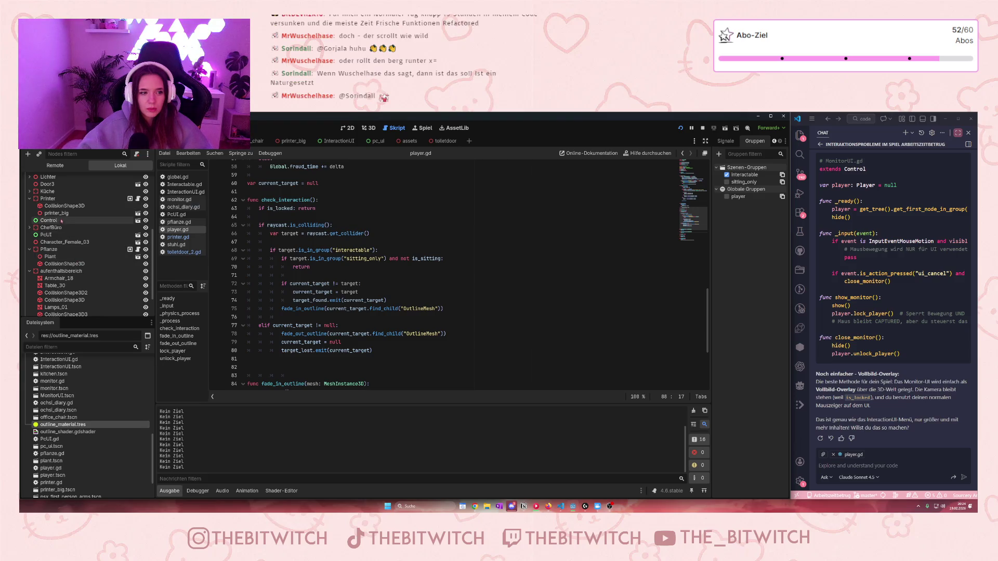
scroll(55, 229, "down", 2)
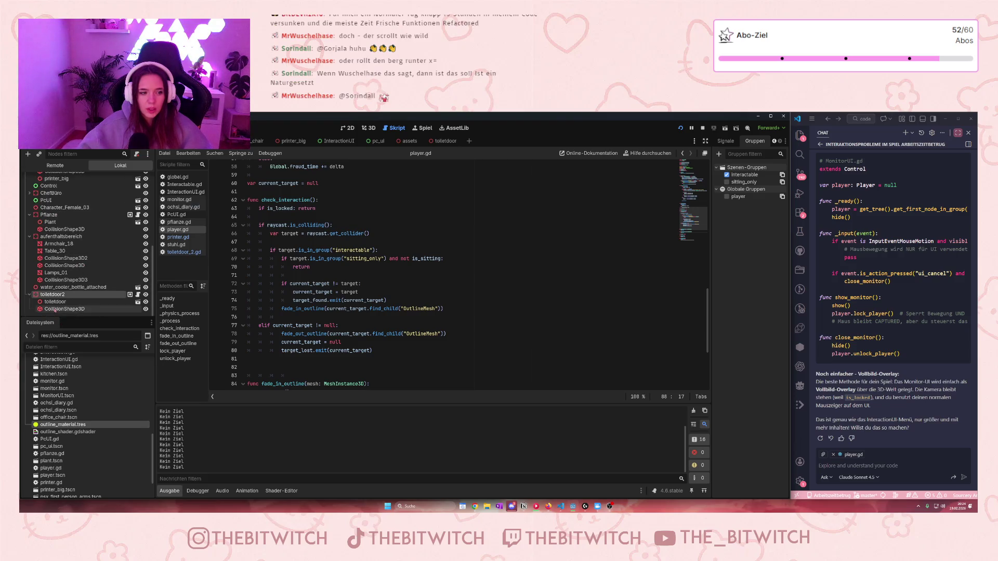
Move CollisionShape3D above toiletdoor under toiletdoor2, save the scene, and run the game.
left_click_drag(53, 310, 52, 298)
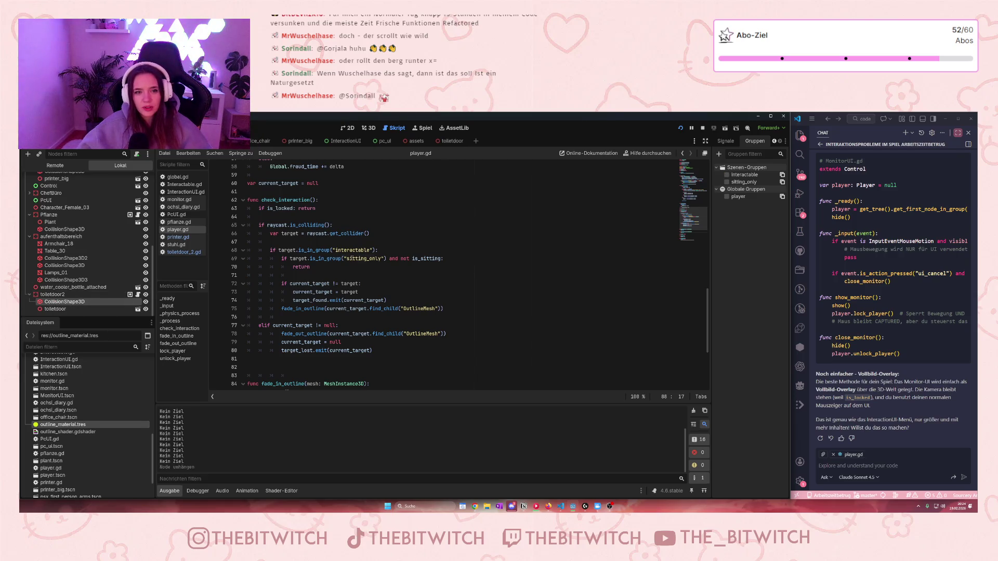
left_click(352, 259)
key("ctrl+s")
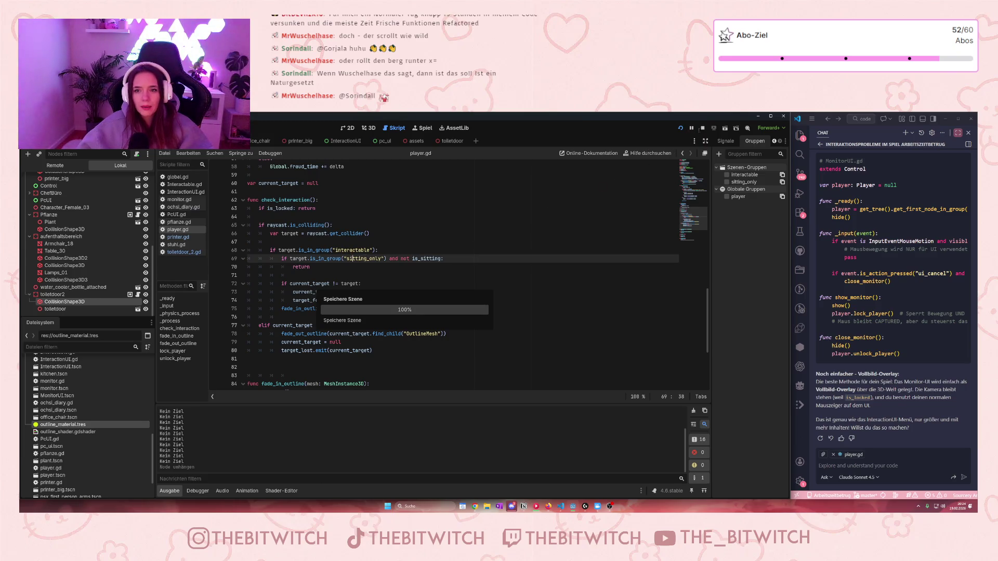
left_click(681, 128)
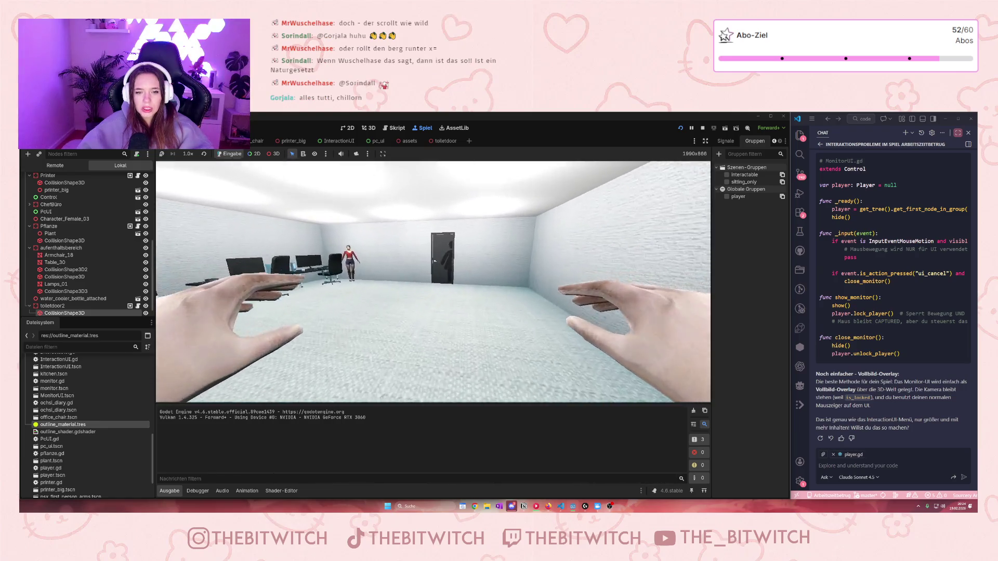
Walk past the potted plant in the corner and up to the toilet door.
key("w")
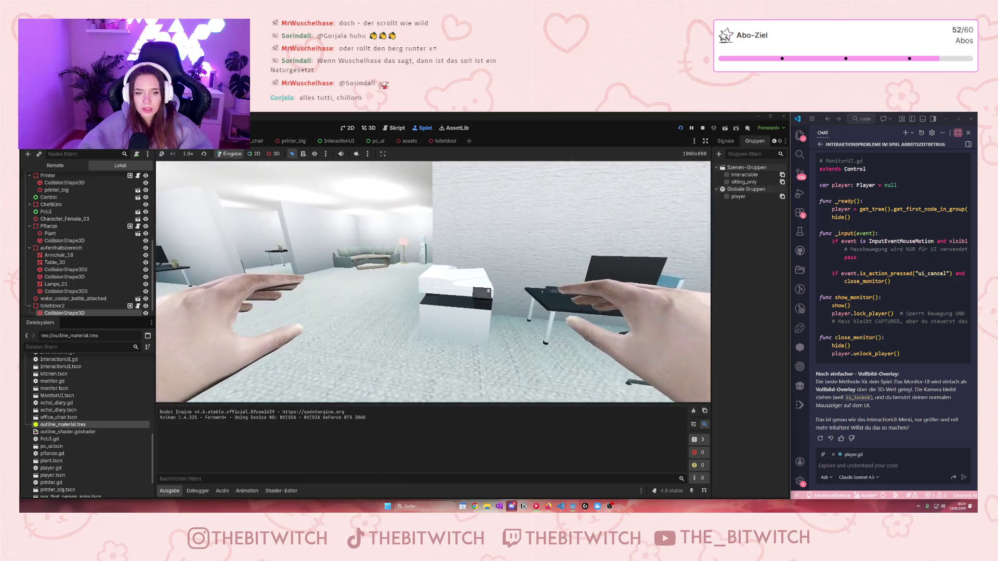
key("w")
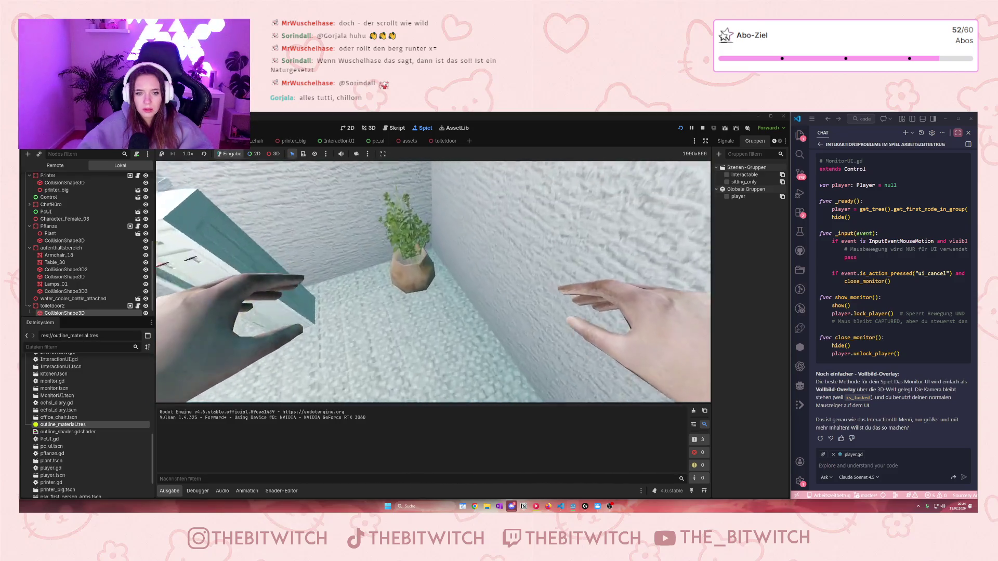
key("w")
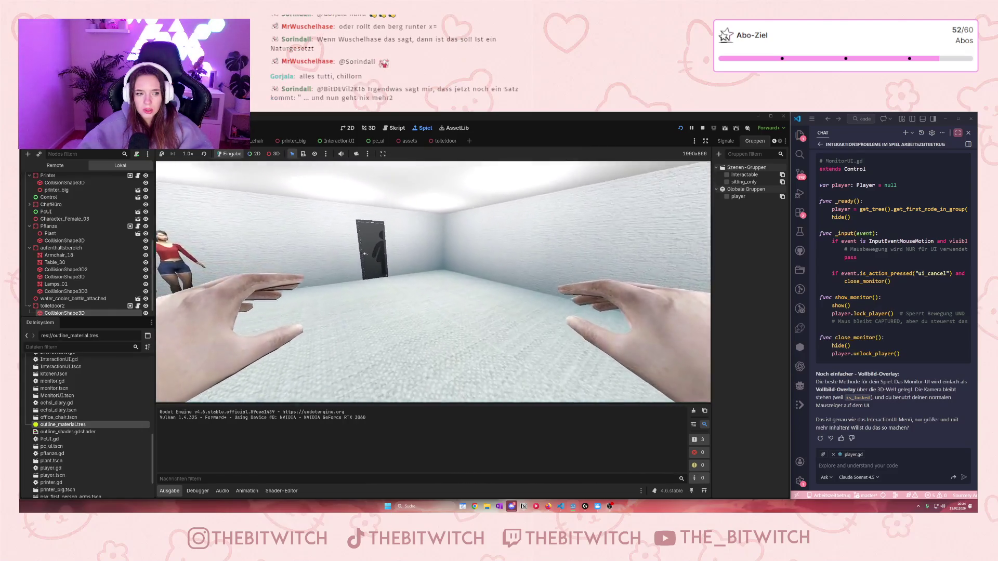
key("w")
key("w")
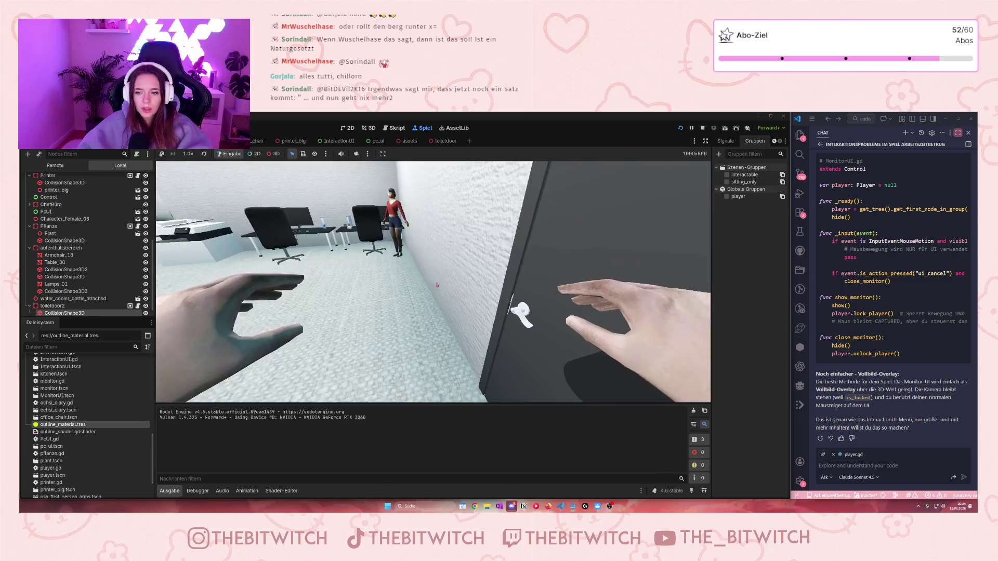
left_click(851, 465)
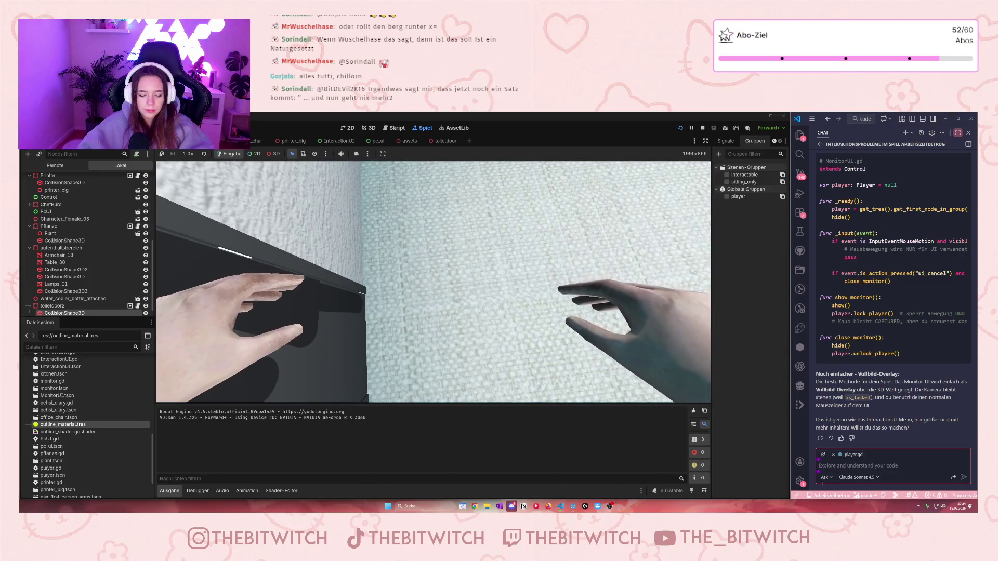
Draft the Copilot question 'Warum funktioniert die Interaktion mit der Tür nicht' and open the model list.
type("Wa")
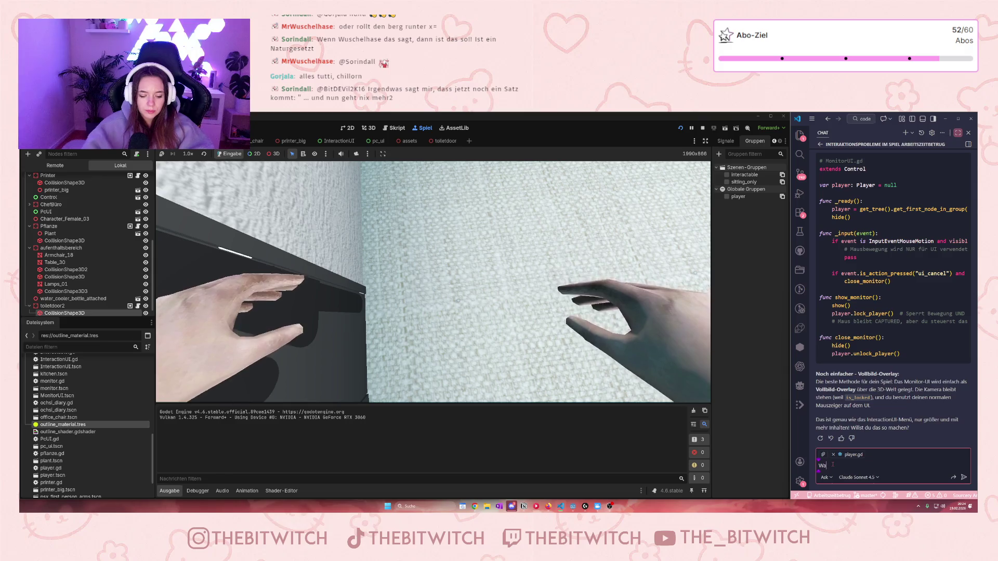
type("rum funktionier")
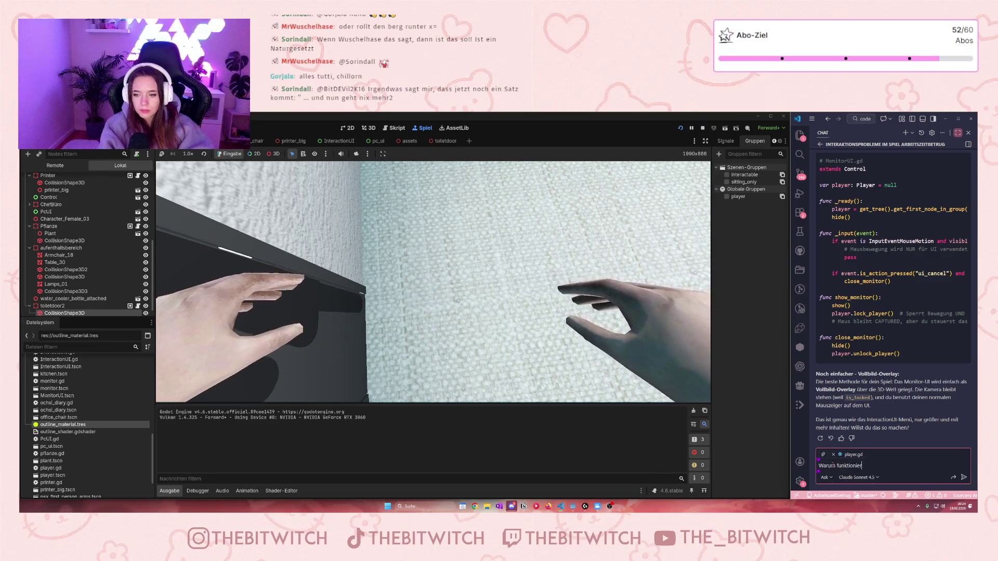
type("t die A")
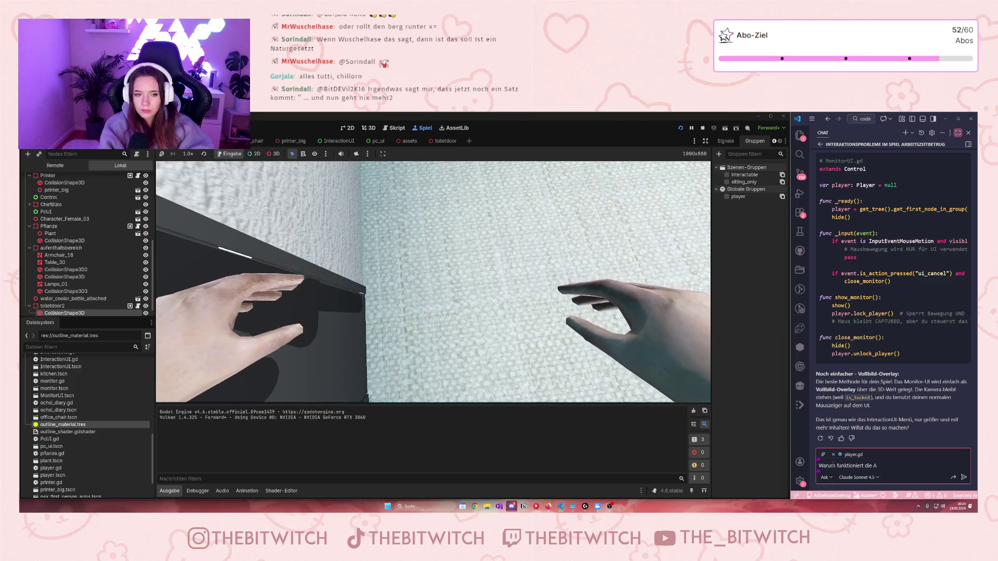
key("BackSpace")
type("Interak")
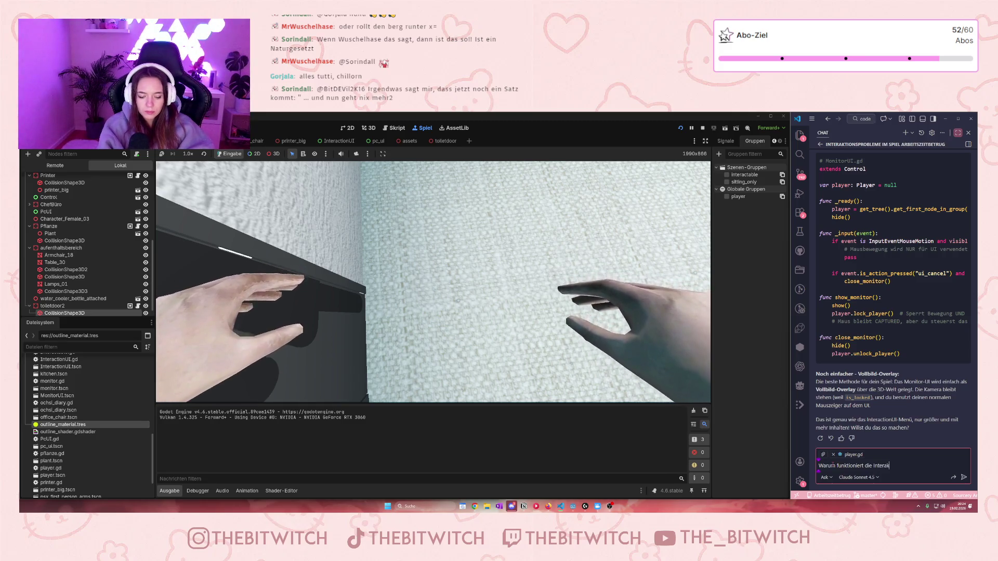
type("tion mit der")
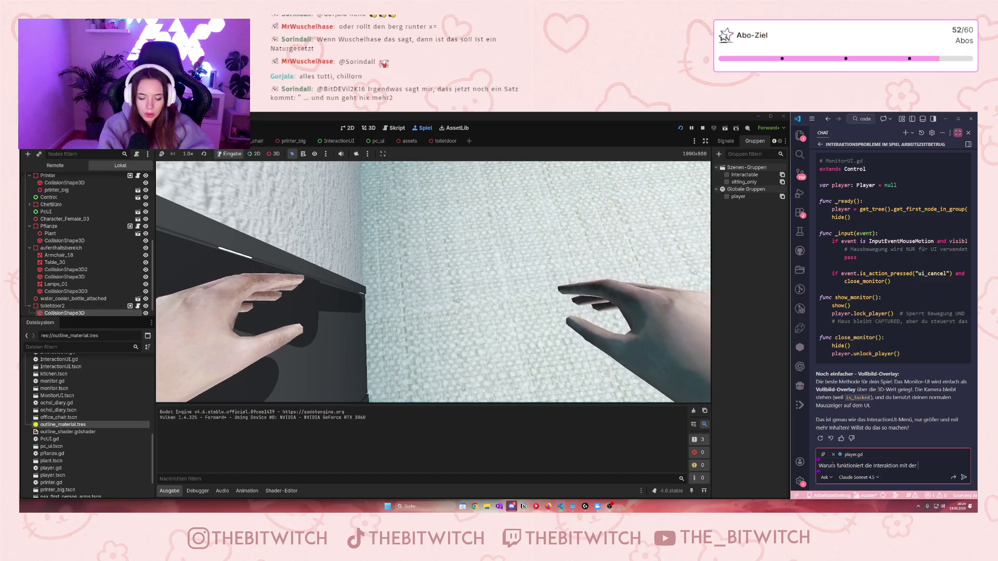
type("Tür nicht,")
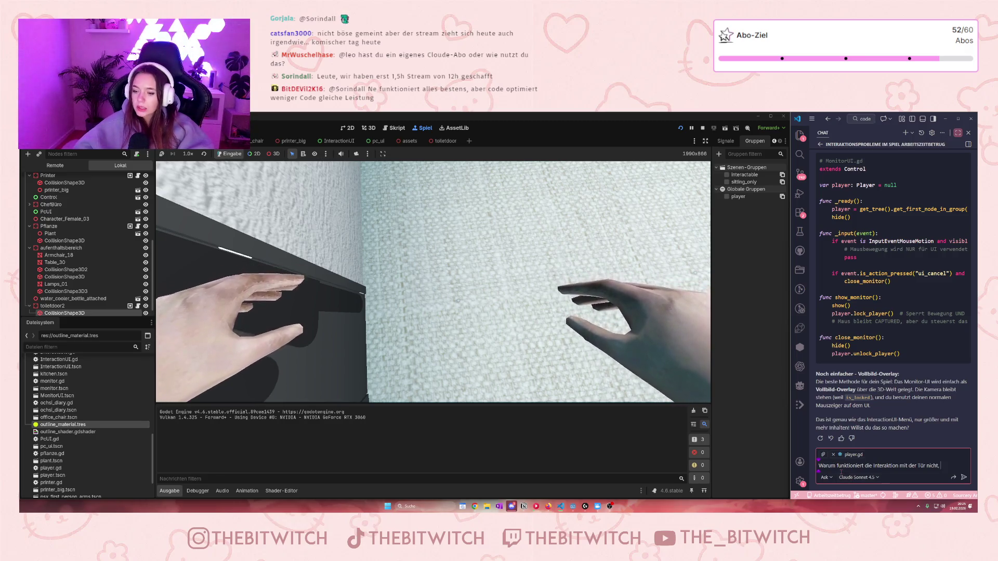
left_click(859, 477)
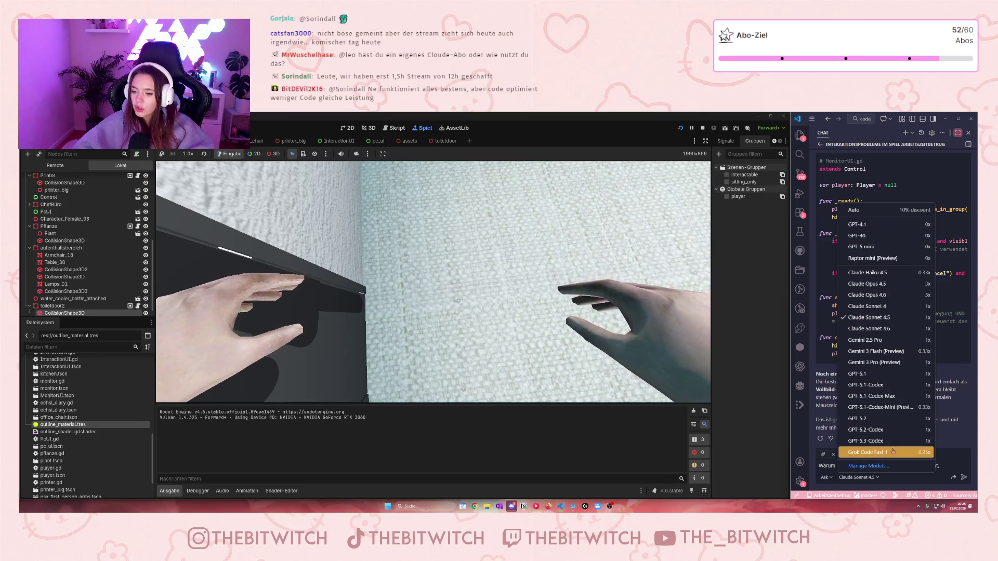
Keep Claude Sonnet 4.5, add that it always outputs "Kein Ziel", and send the question.
left_click(945, 468)
type("funktioniert die interaktion mit der Tür nicht, es wird (")
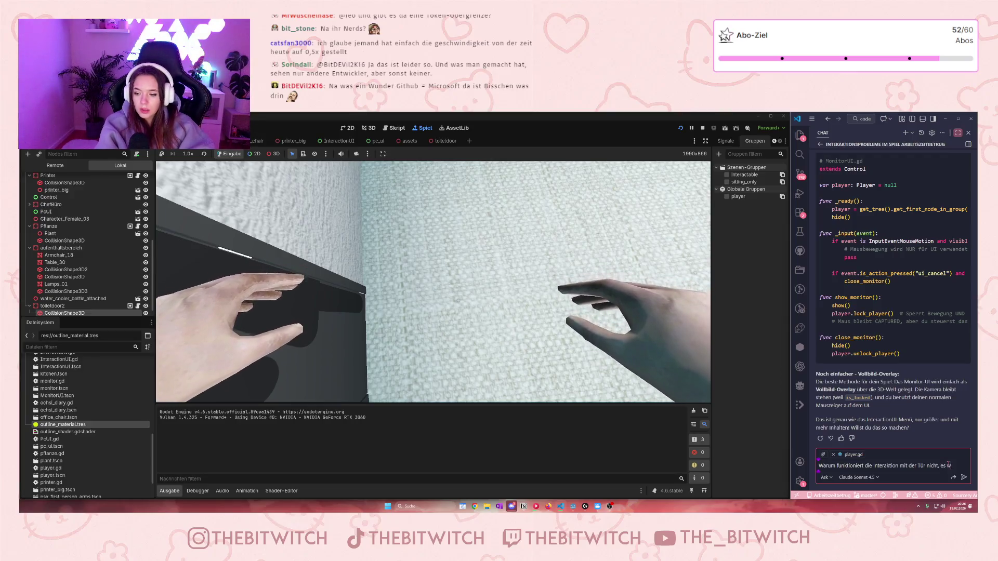
type("immer ")
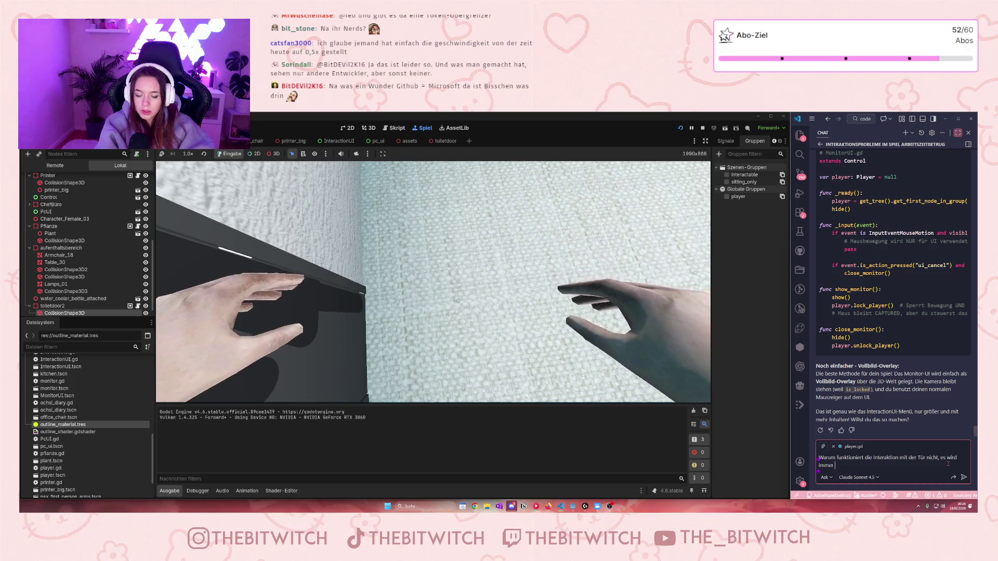
type("\"Kein Ziel")
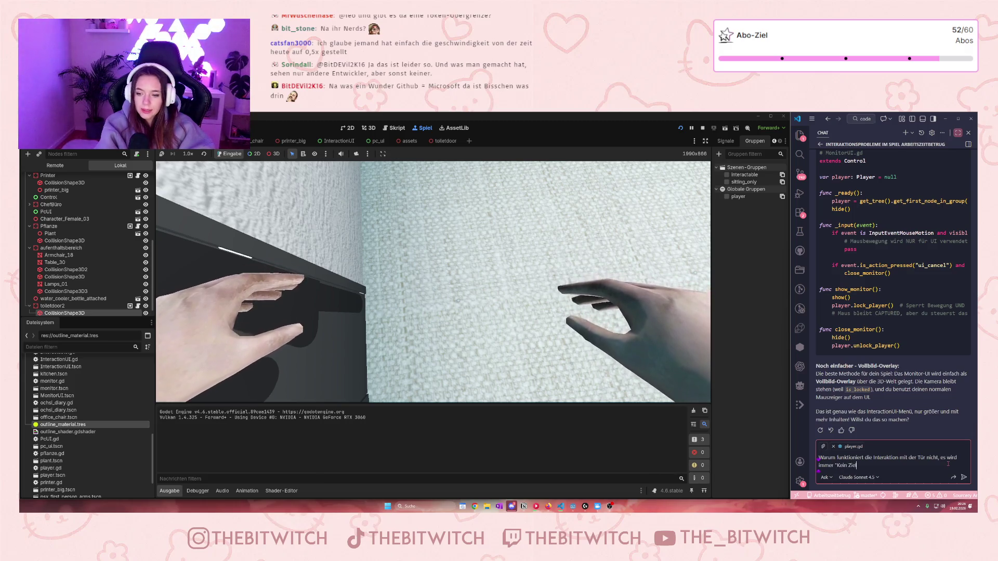
type("\" ausgegeben")
key("Return")
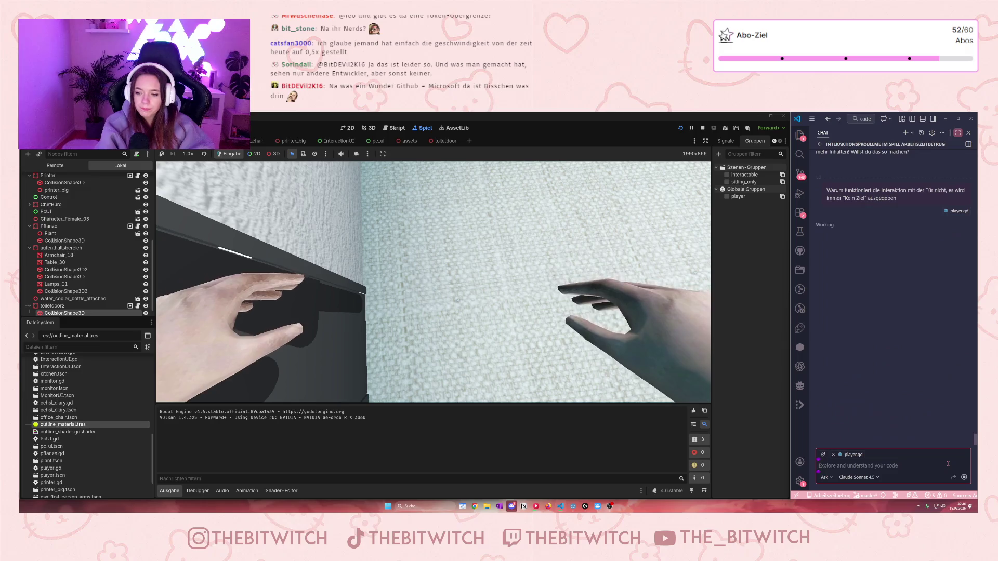
Focus the game window facing the toilet door, then stop the game with F8.
left_click(433, 281)
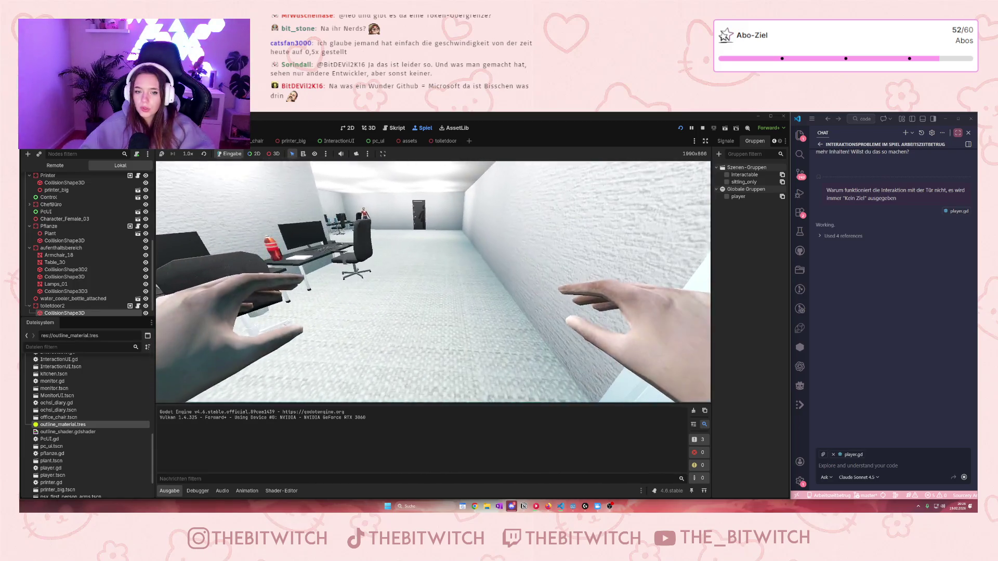
key("F8")
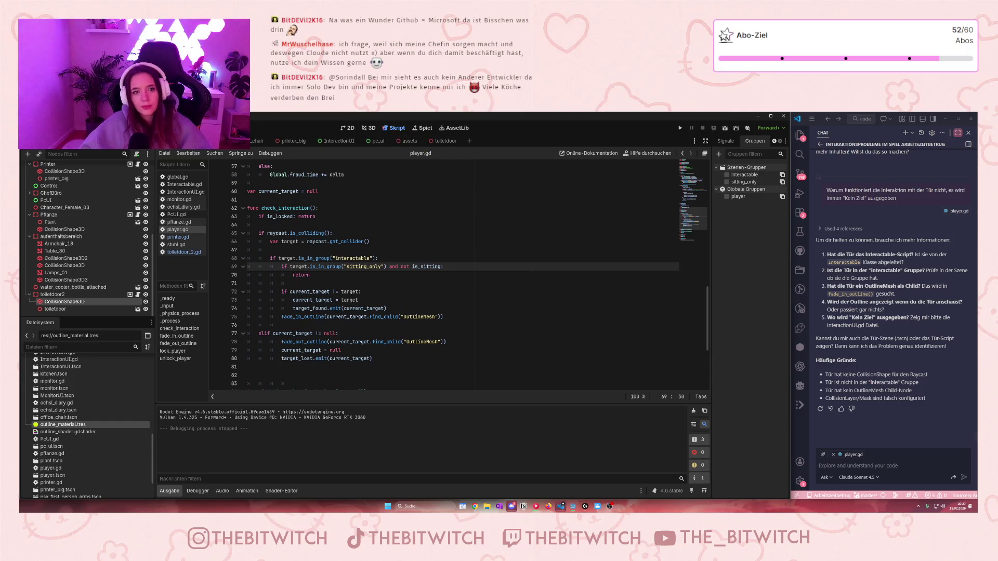
Shift the door's collision shape -0.167 along Z and show its transform values in the Inspector.
left_click(366, 129)
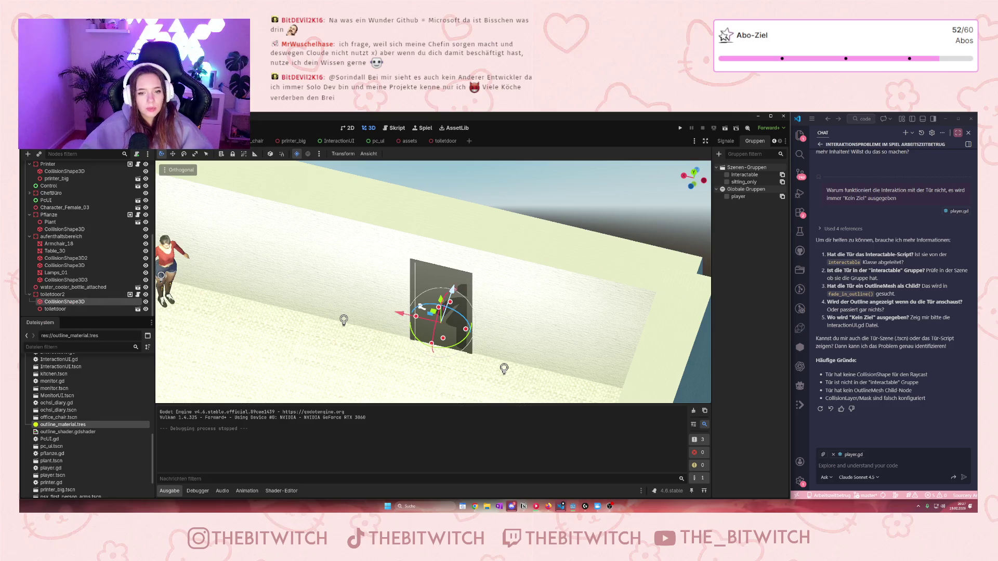
left_click_drag(451, 290, 450, 301)
left_click(774, 140)
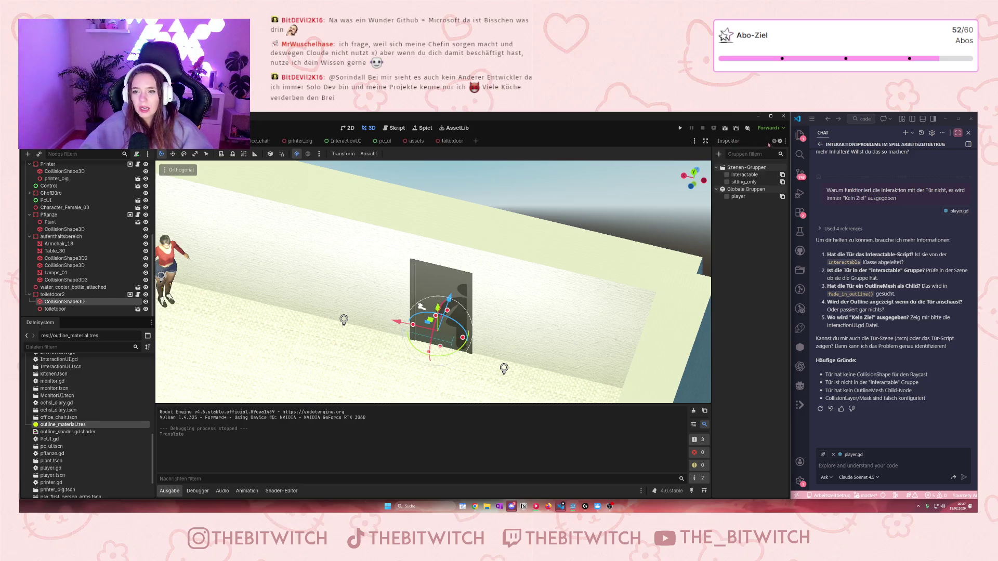
left_click(729, 141)
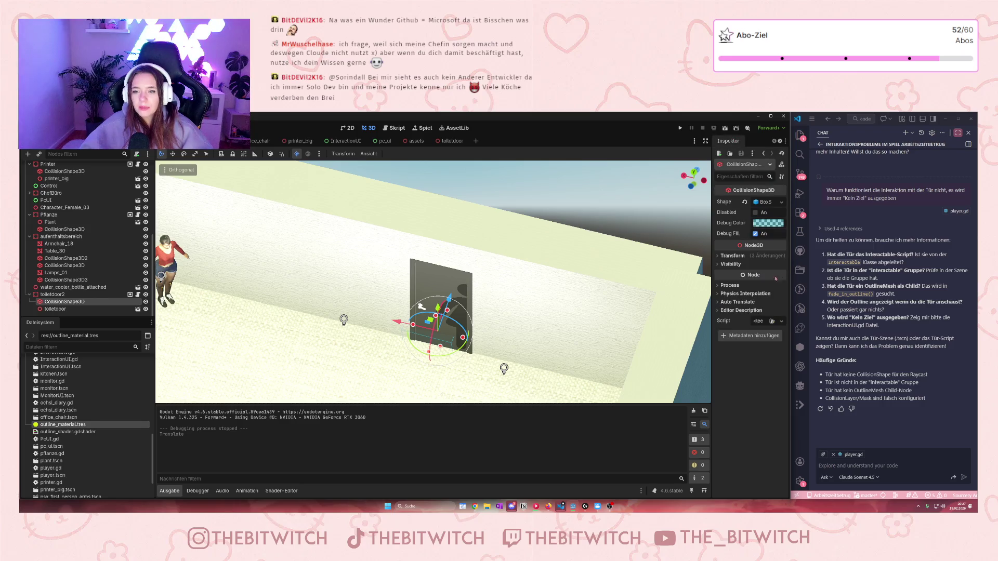
left_click(732, 255)
Reset the collision shape's X, Y and Z rotation to 0.
left_click(754, 295)
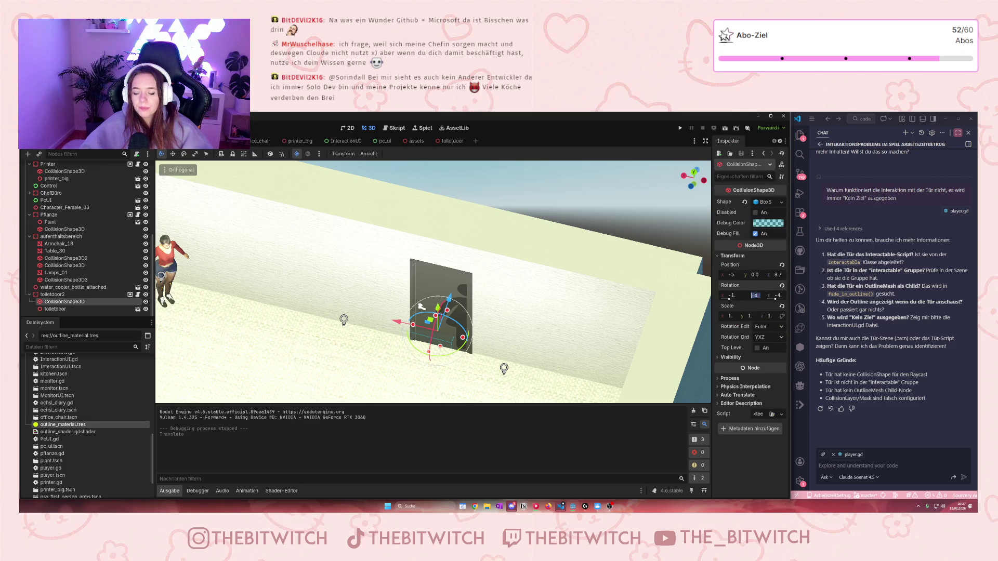
type("0")
key("Return")
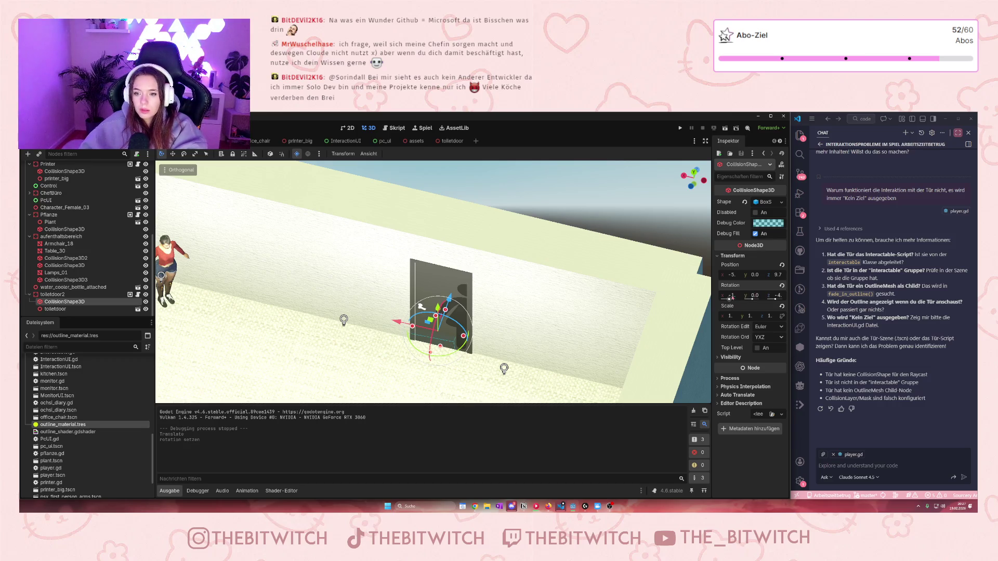
left_click(729, 295)
type("0")
key("Return")
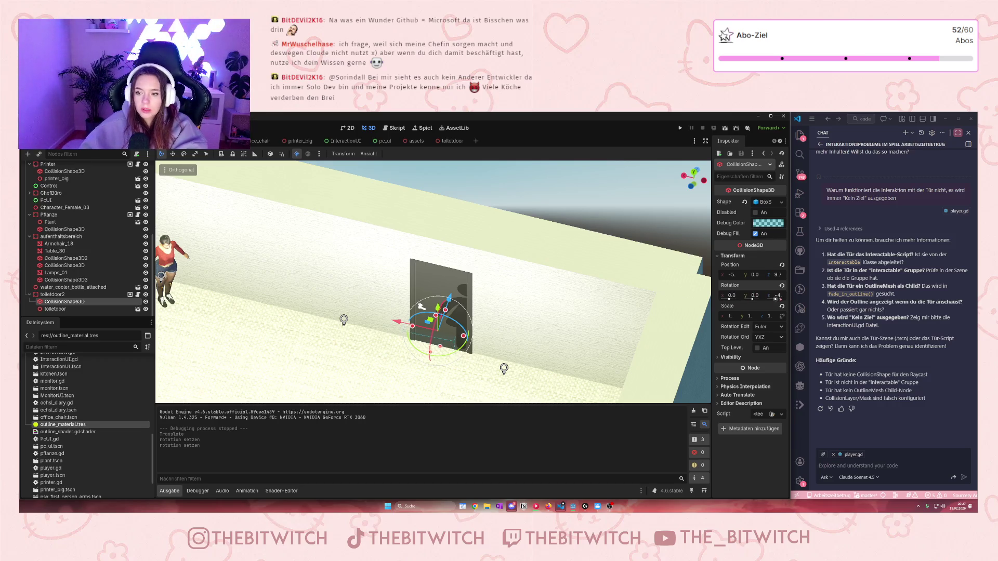
left_click(776, 295)
type("0")
key("Return")
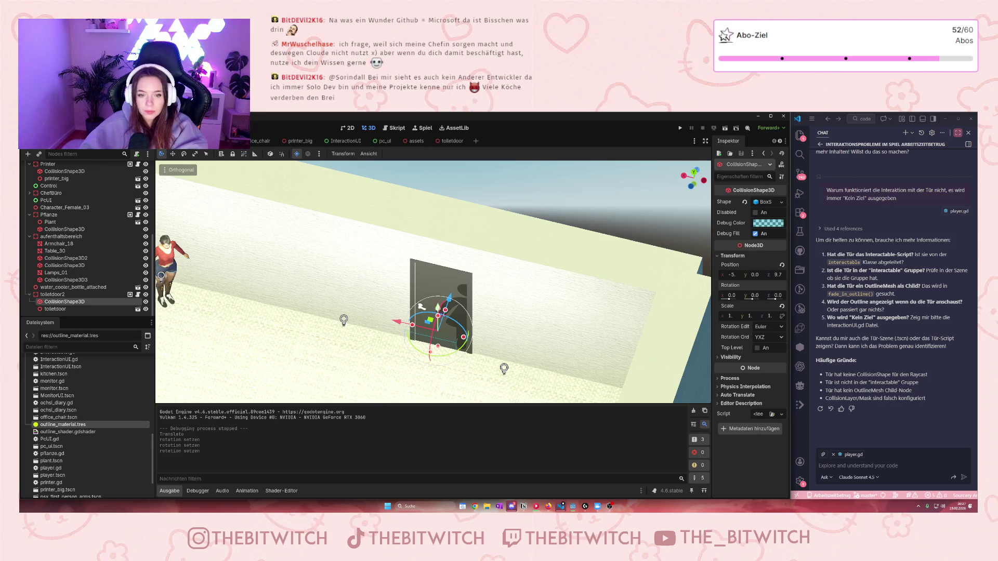
Raise the collision box to Y 1.4, stretch it taller over the door and narrow it slightly.
mouse_move(422, 305)
left_mouse_down()
mouse_move(422, 296)
mouse_move(421, 308)
mouse_move(479, 318)
mouse_move(449, 327)
mouse_move(456, 331)
left_mouse_up()
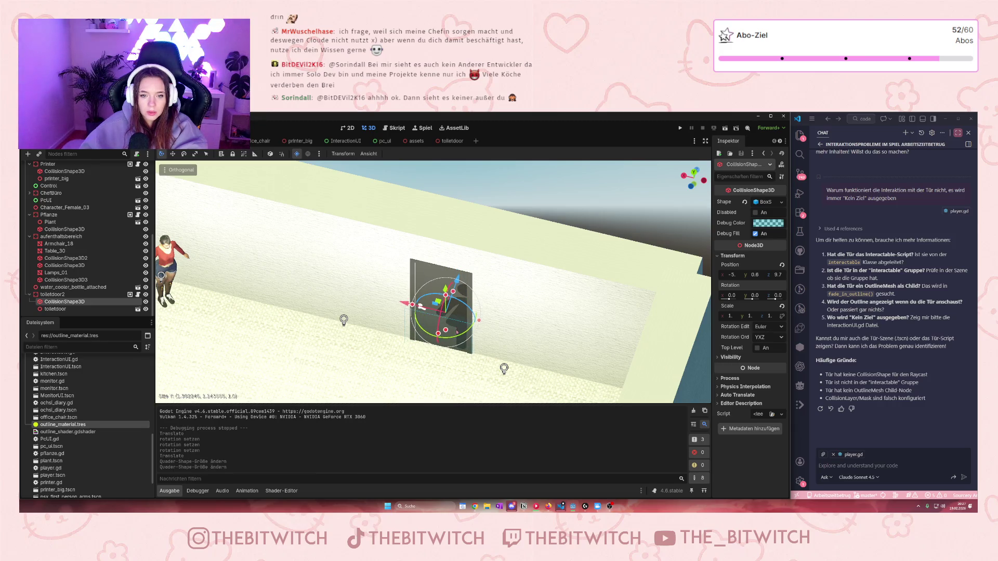
left_click_drag(453, 292, 453, 247)
left_click_drag(438, 309, 443, 311)
left_click_drag(412, 279, 421, 306)
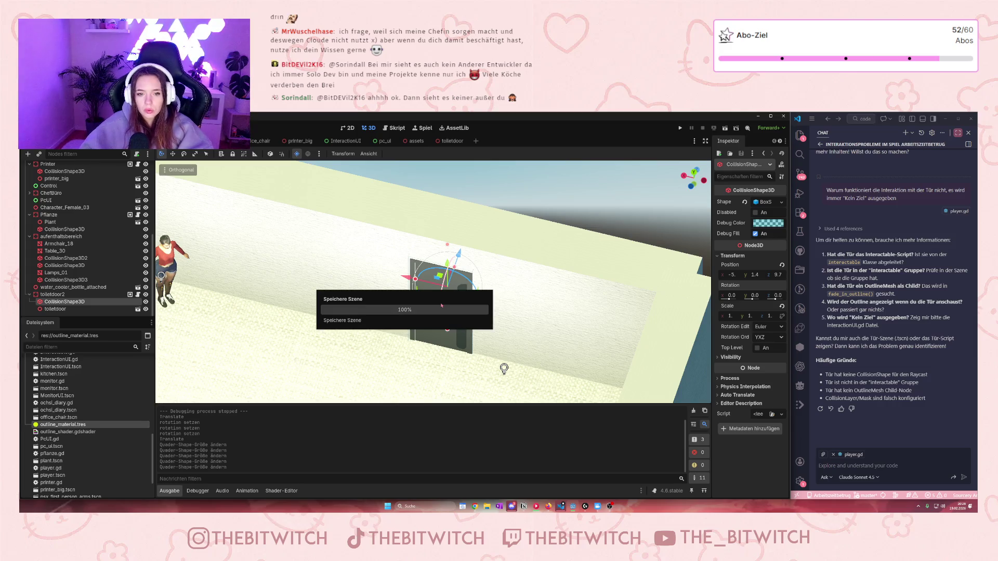
Save the scene with Ctrl+S and run the project to test the door collision.
key("ctrl+s")
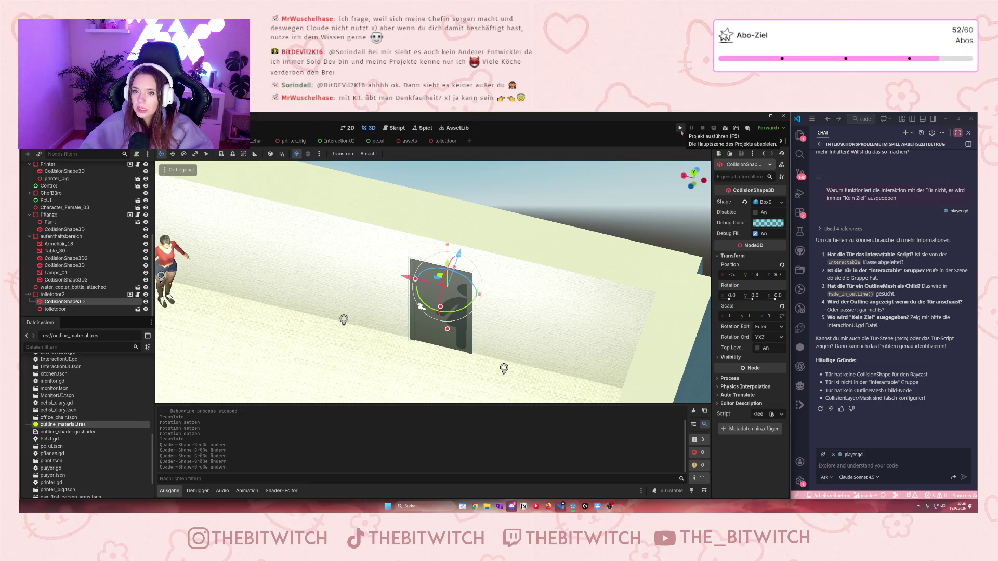
left_click(680, 130)
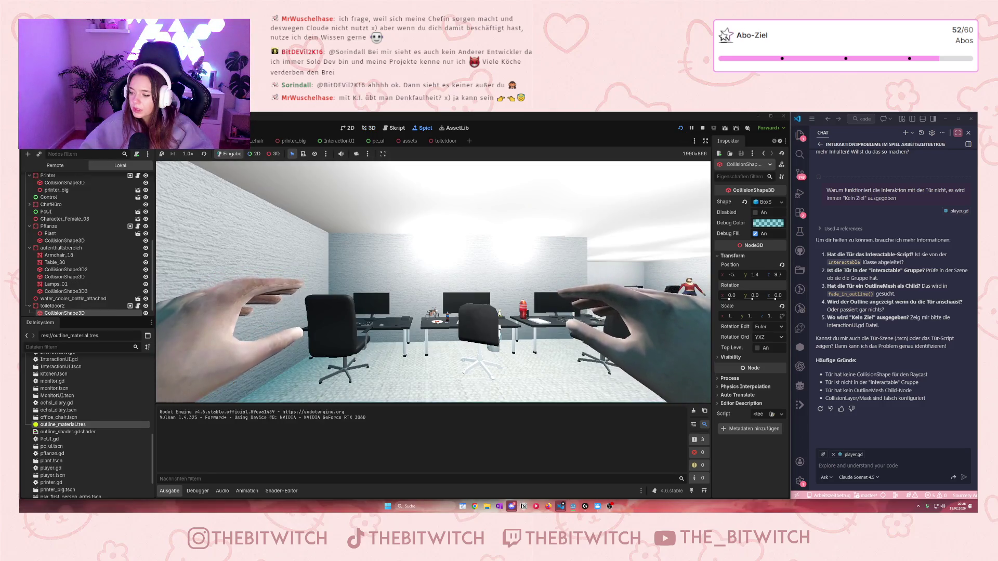
Walk up to the toilet door and press E to interact with it.
mouse_move(434, 283)
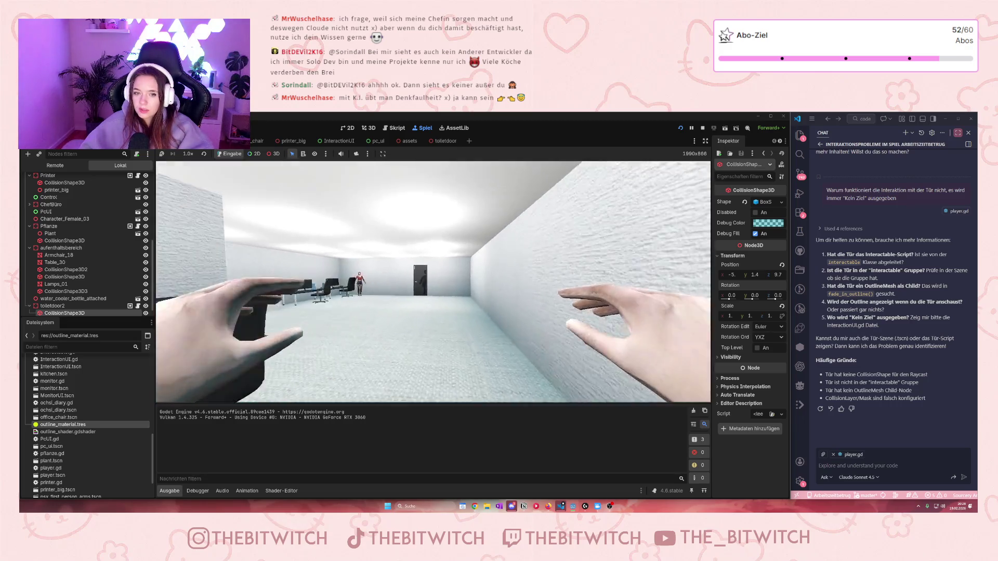
key("w")
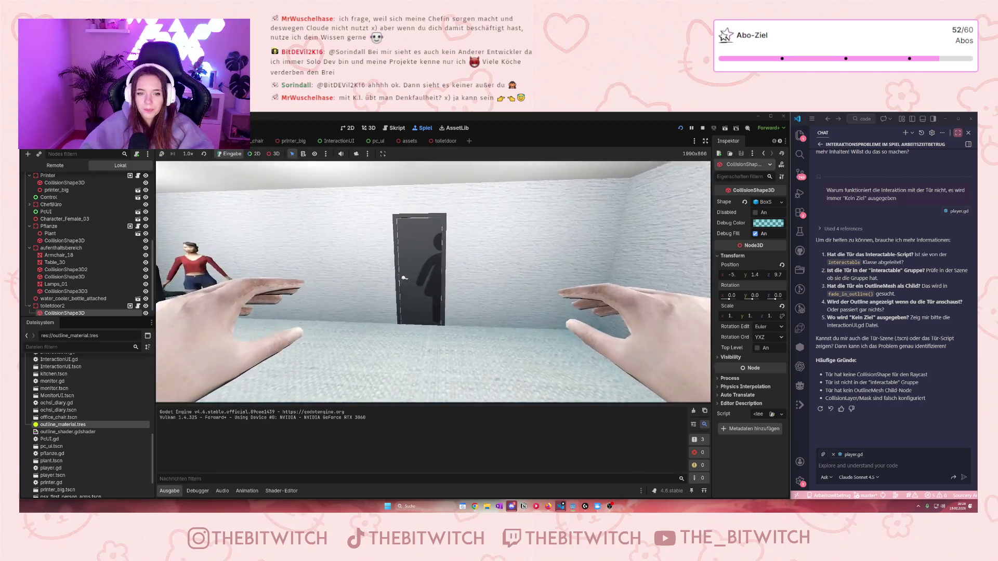
key("s")
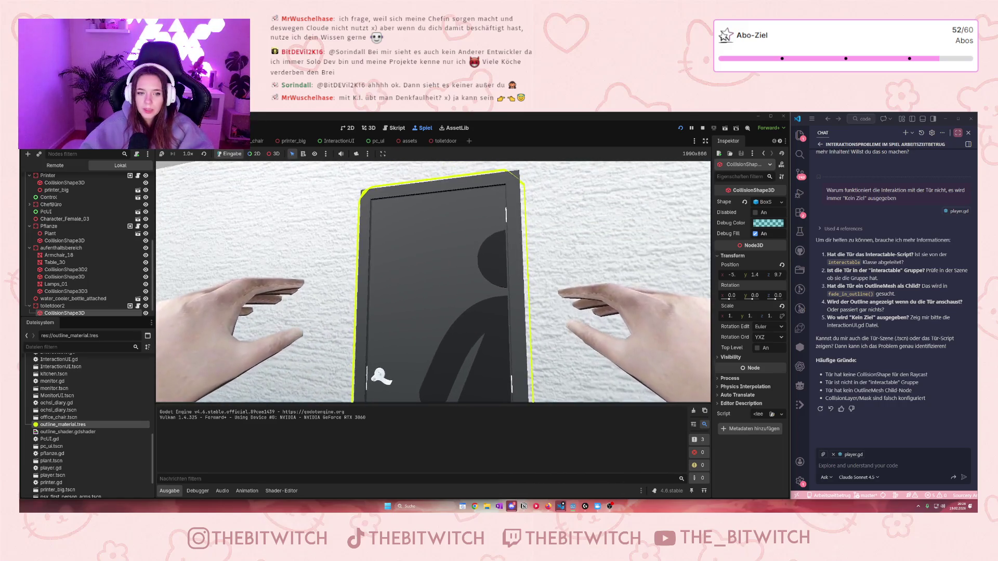
key("w")
key("e")
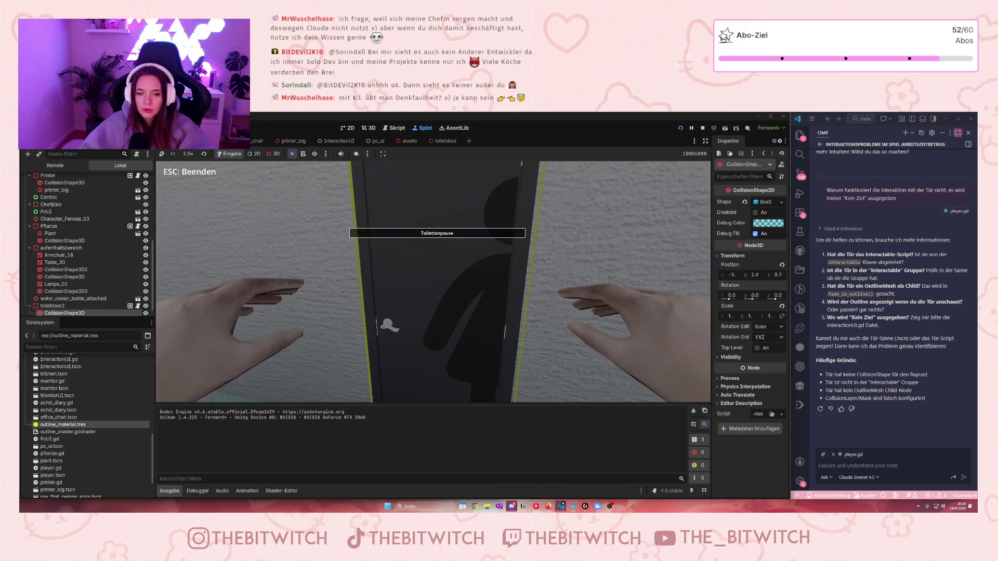
Move back and forth at the toilet door until it outlines and triggers Toilettenpause.
key("s")
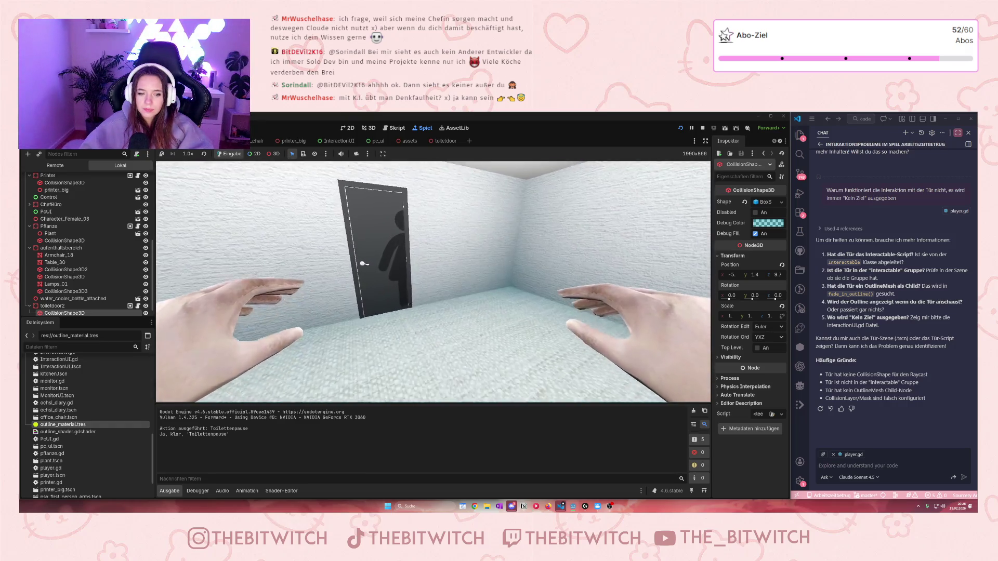
key("w")
key("s")
key("w")
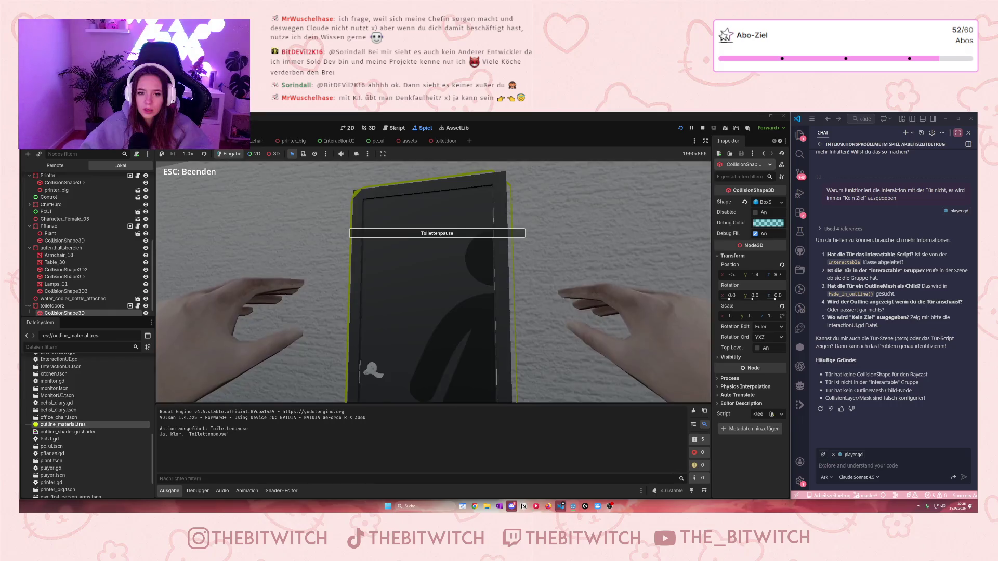
key("s")
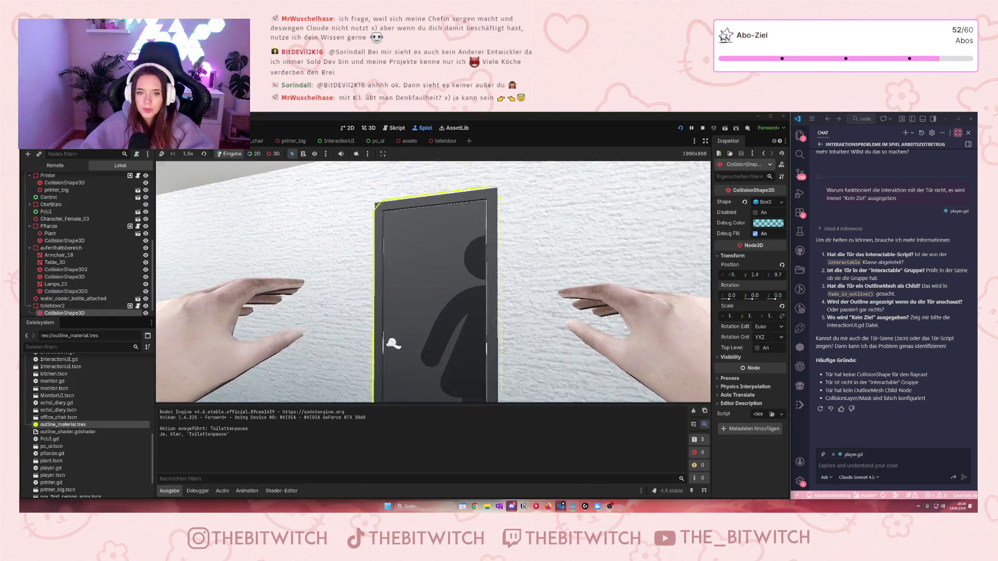
key("s")
key("w")
key("s")
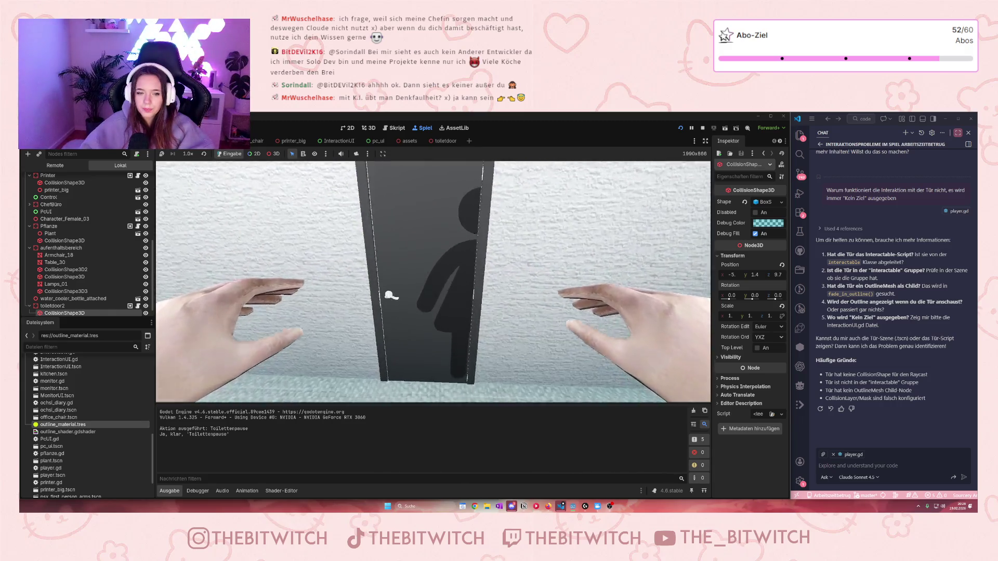
key("w")
key("s")
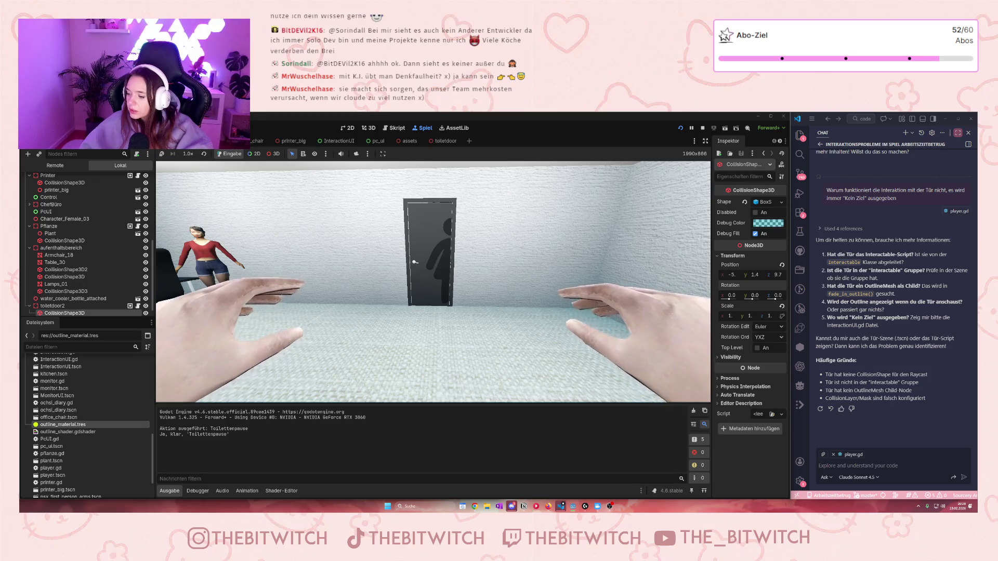
key("w")
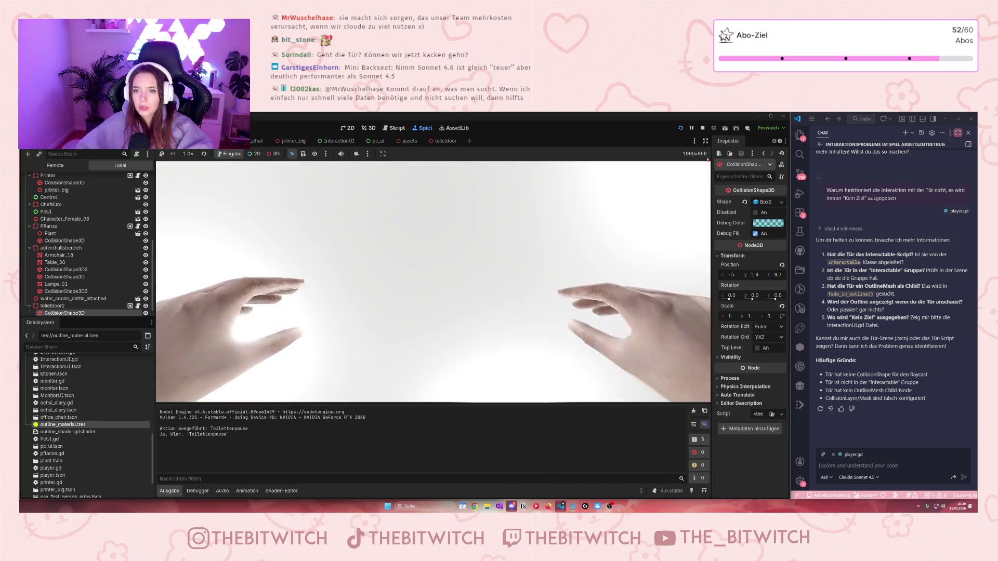
Stop the running game and select Claude Sonnet 4.6 from the chat model list.
left_click(703, 128)
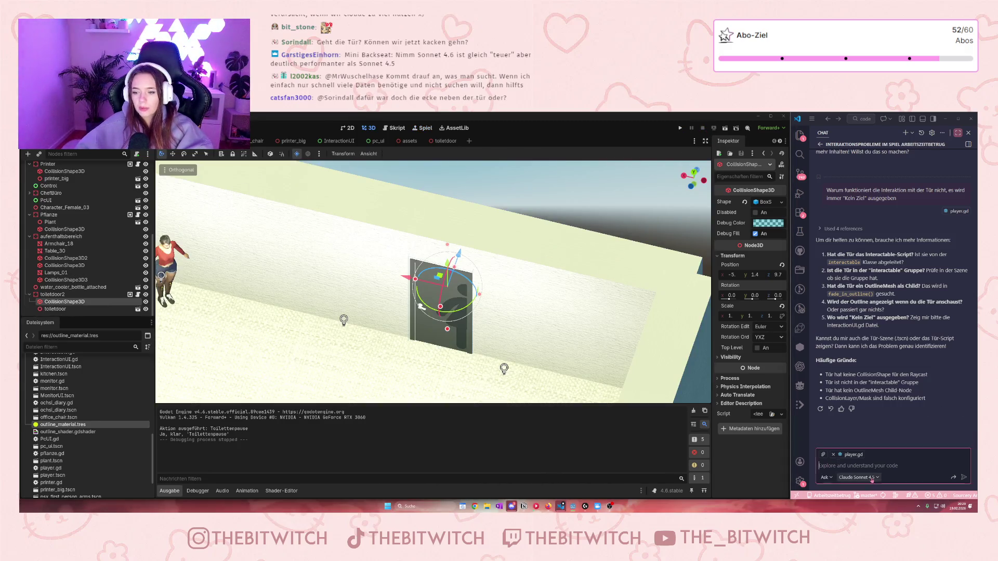
left_click(858, 477)
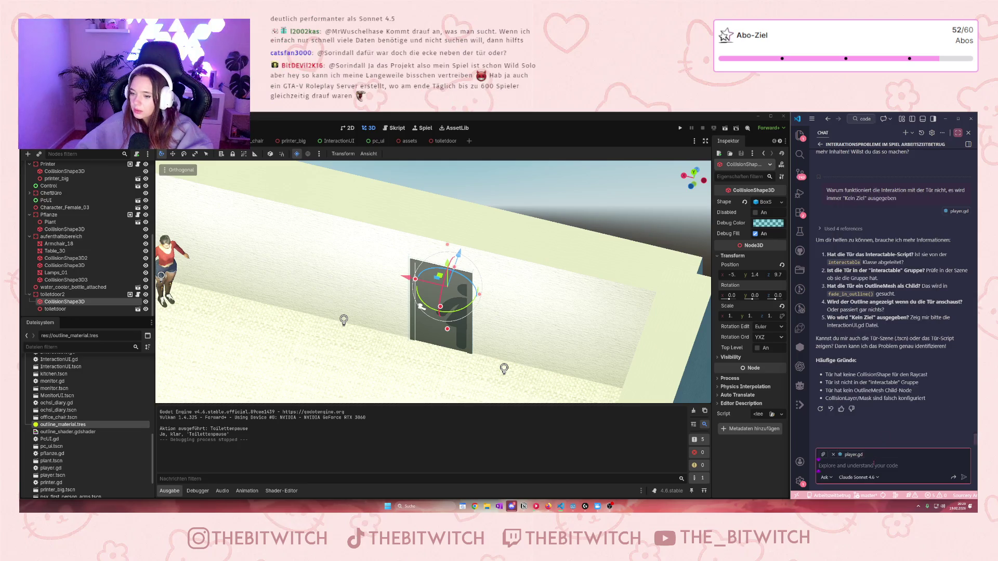
left_click(877, 481)
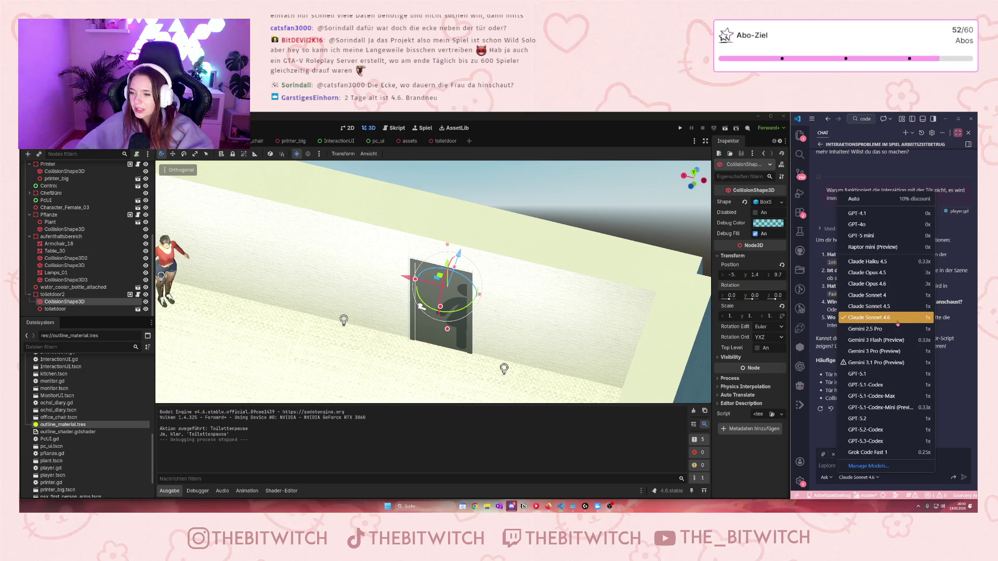
Dismiss the chat model list twice, leaving Claude Sonnet 4.6 selected.
key("Escape")
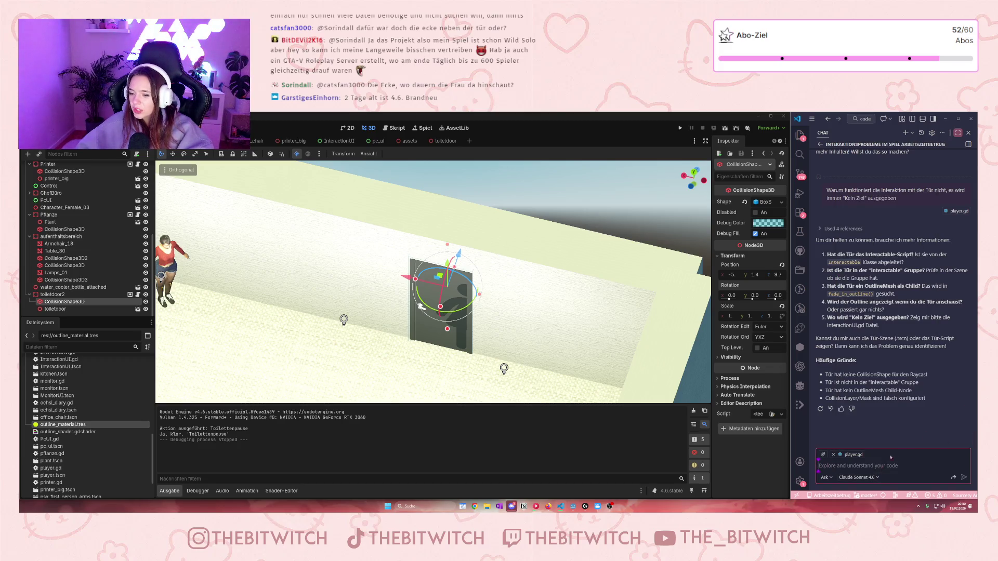
left_click(860, 478)
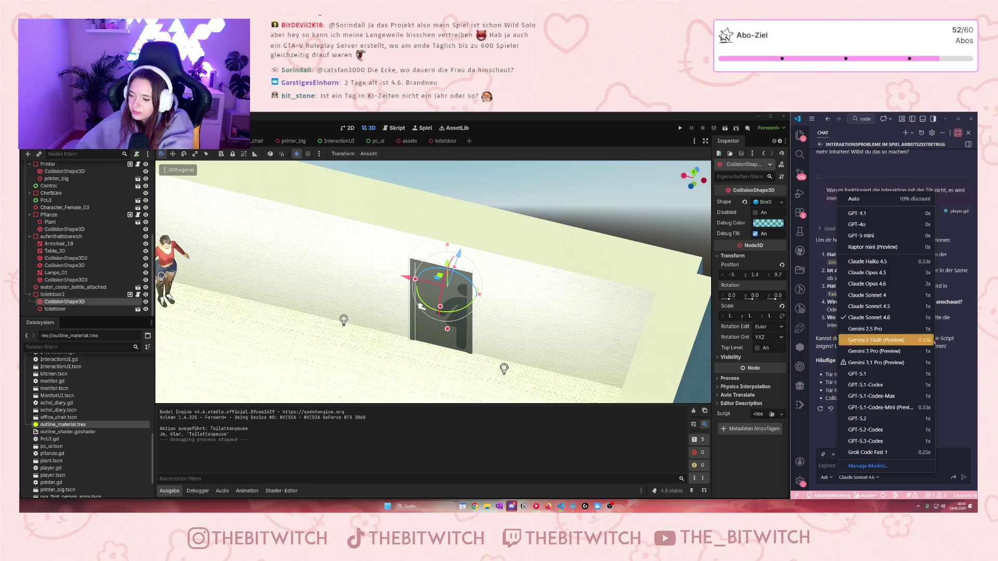
left_click(960, 398)
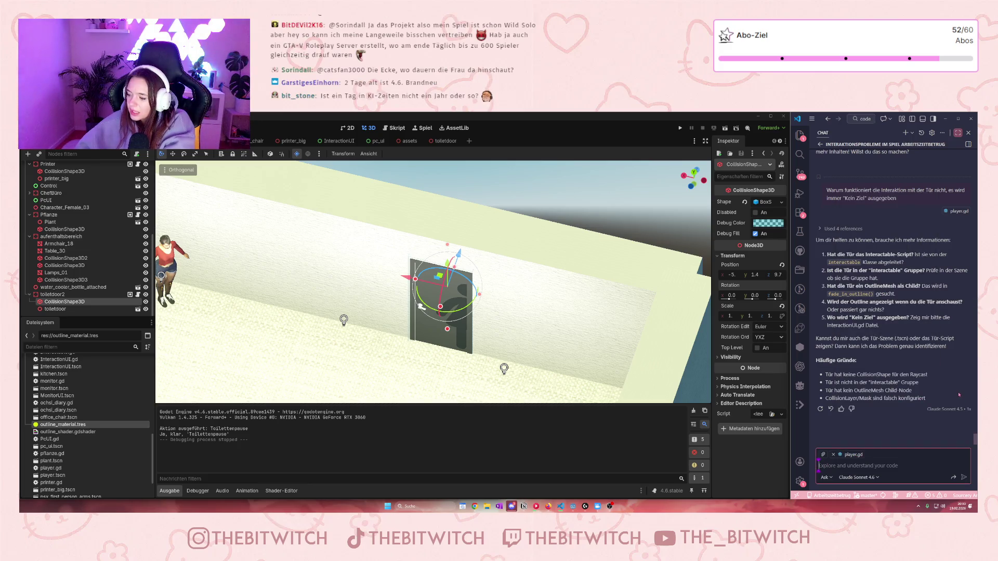
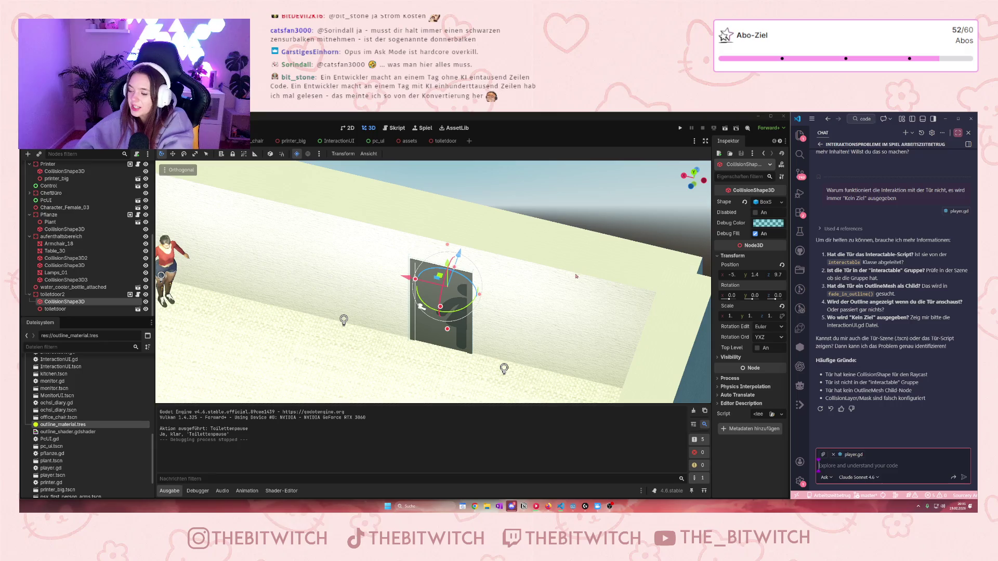
Zoom and orbit the 3D viewport out from the door to take in the whole office.
scroll(458, 266, "down", 3)
scroll(324, 304, "up", 3)
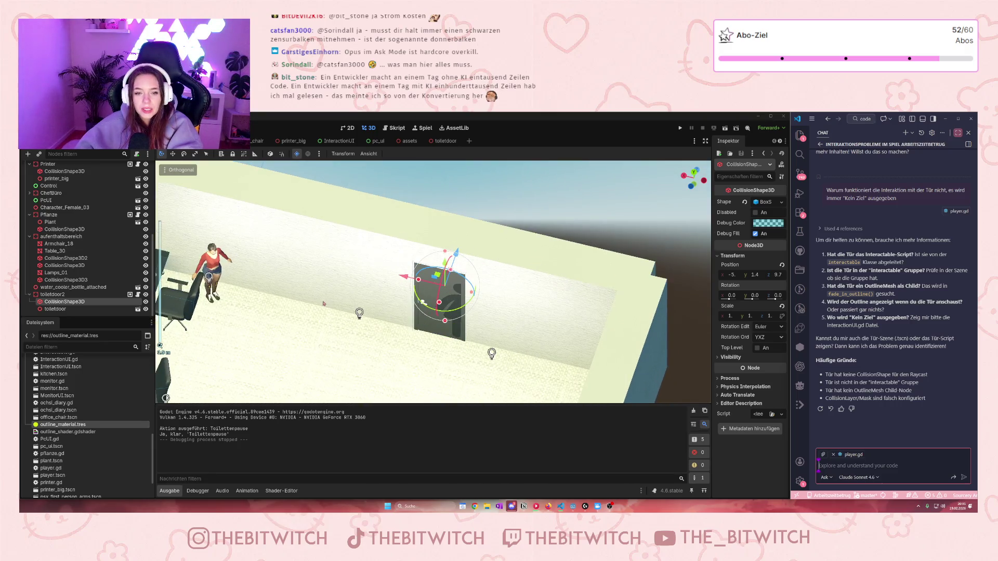
left_click_drag(323, 303, 518, 297)
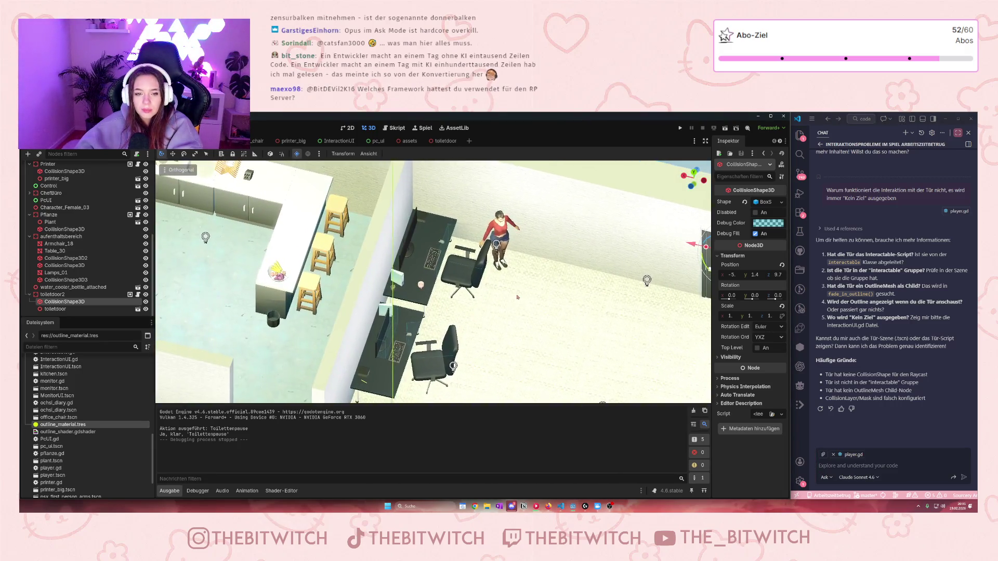
scroll(381, 263, "down", 6)
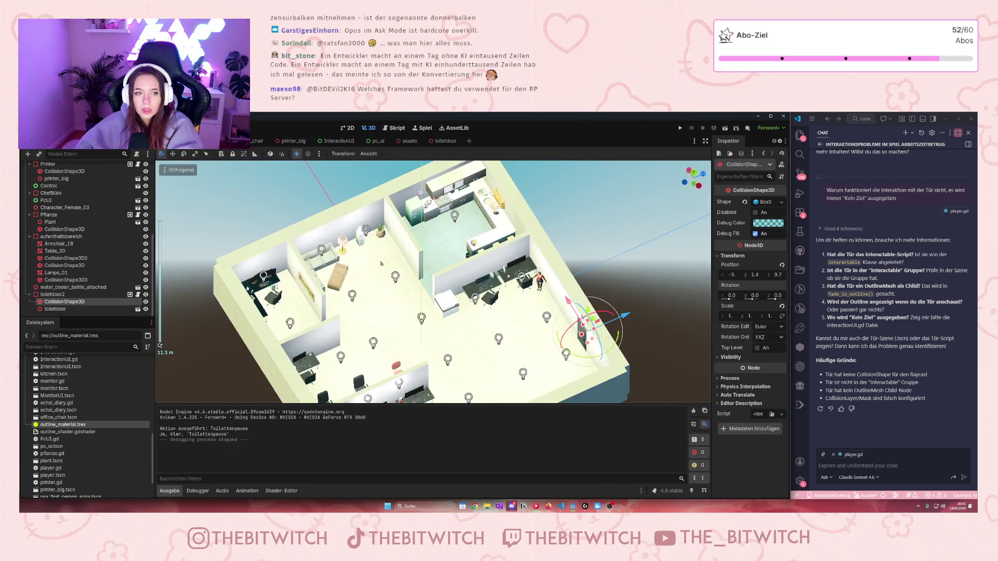
scroll(381, 263, "up", 6)
scroll(367, 290, "down", 3)
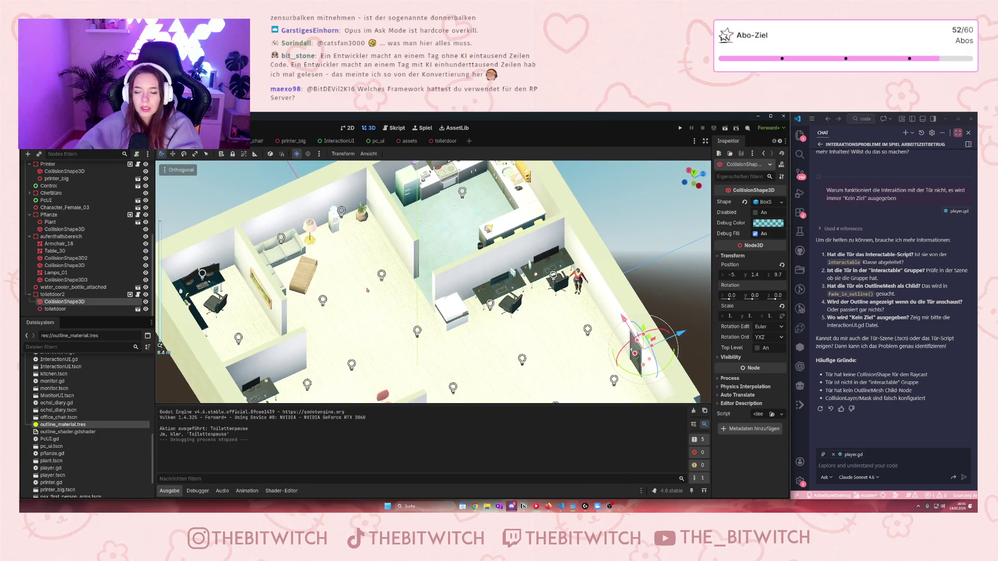
scroll(367, 290, "down", 1)
mouse_move(367, 290)
left_mouse_down()
mouse_move(380, 211)
mouse_move(387, 248)
mouse_move(423, 273)
mouse_move(384, 263)
mouse_move(308, 280)
mouse_move(385, 228)
mouse_move(448, 287)
left_mouse_up()
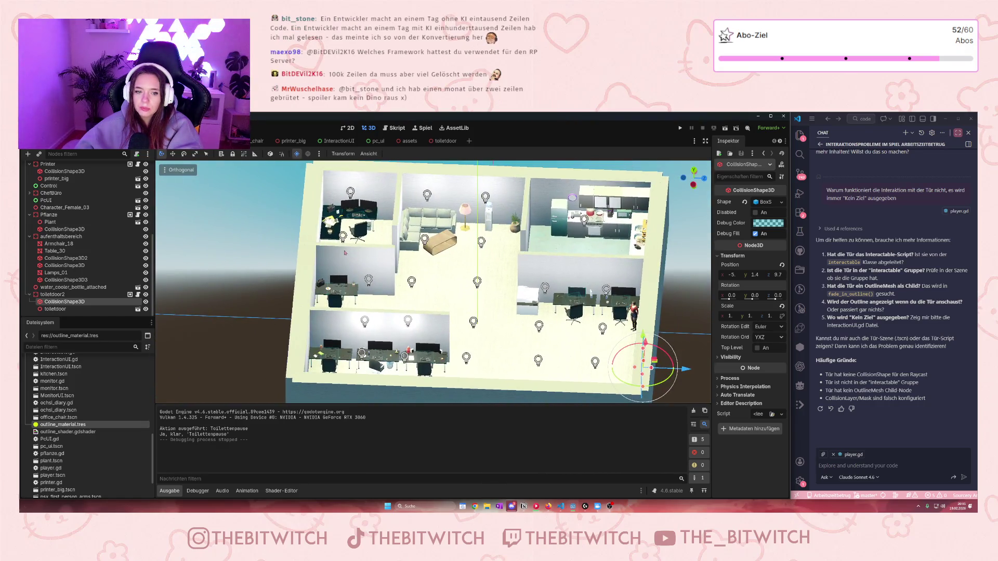
left_click_drag(546, 340, 470, 359)
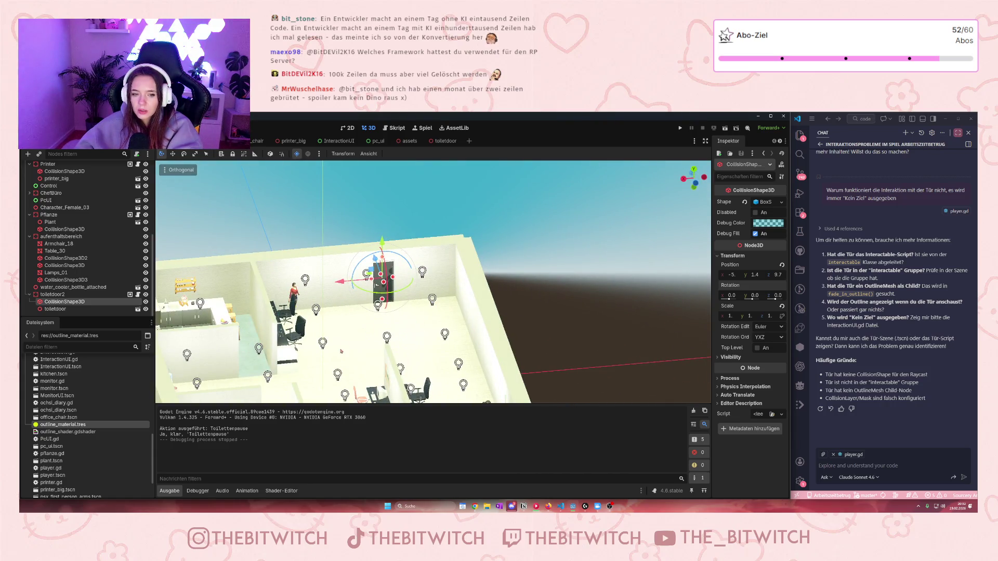
Orbit over the desk rows and lounge from above, ending on an angled view including the door.
mouse_move(341, 351)
left_mouse_down()
mouse_move(314, 373)
mouse_move(353, 377)
mouse_move(444, 272)
mouse_move(261, 307)
mouse_move(322, 333)
left_mouse_up()
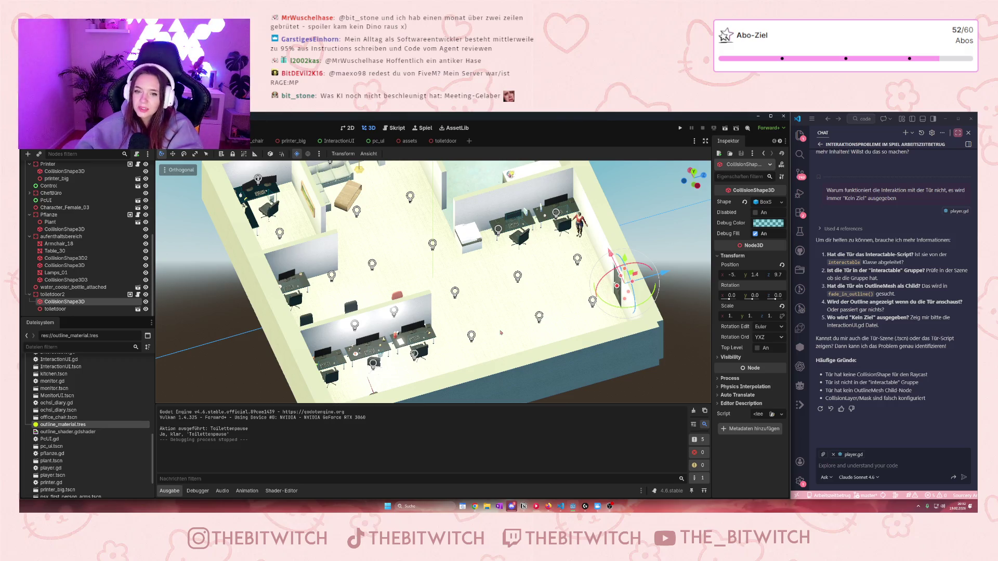
scroll(502, 294, "up", 3)
left_click_drag(502, 294, 502, 175)
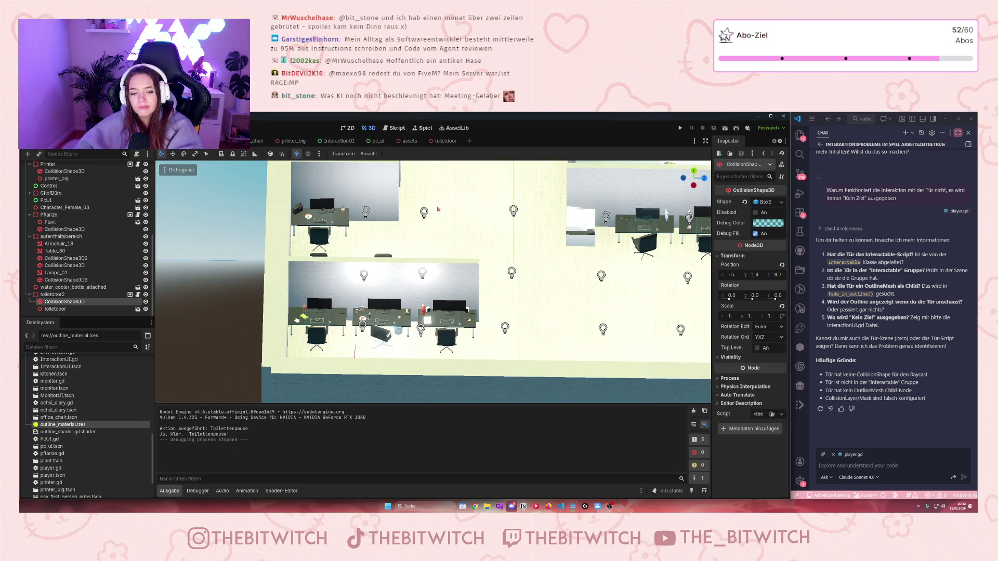
scroll(455, 299, "up", 2)
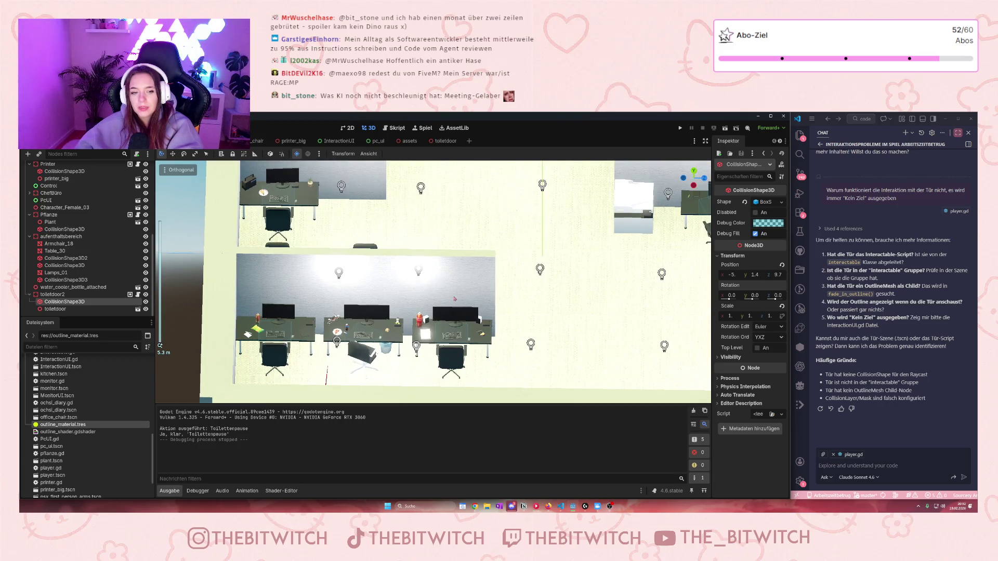
mouse_move(526, 276)
left_mouse_down()
mouse_move(599, 253)
mouse_move(510, 296)
left_mouse_up()
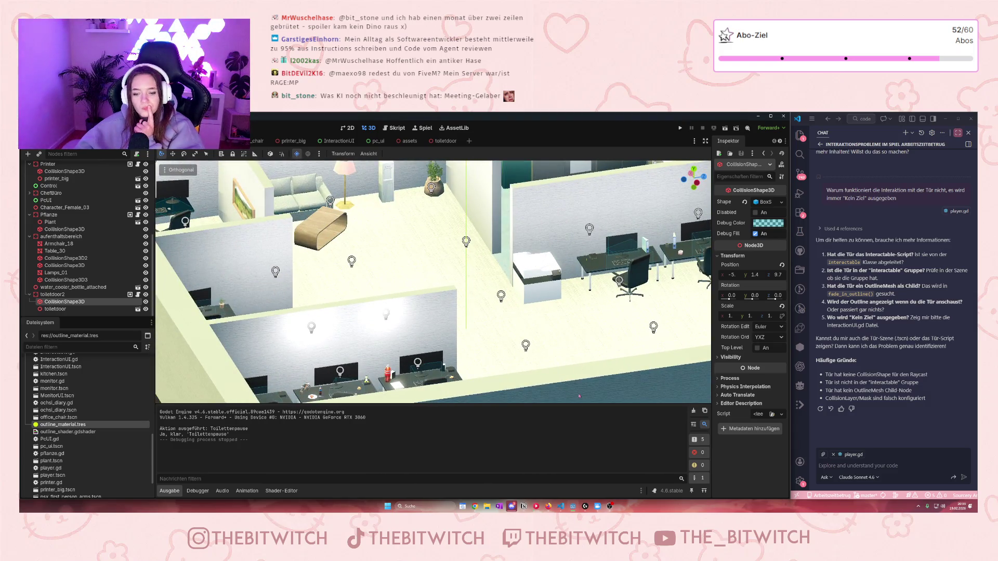
On the Projektplan board, move Grafiken to Erledigt and add a new card under Nicht begonnen.
left_click(524, 506)
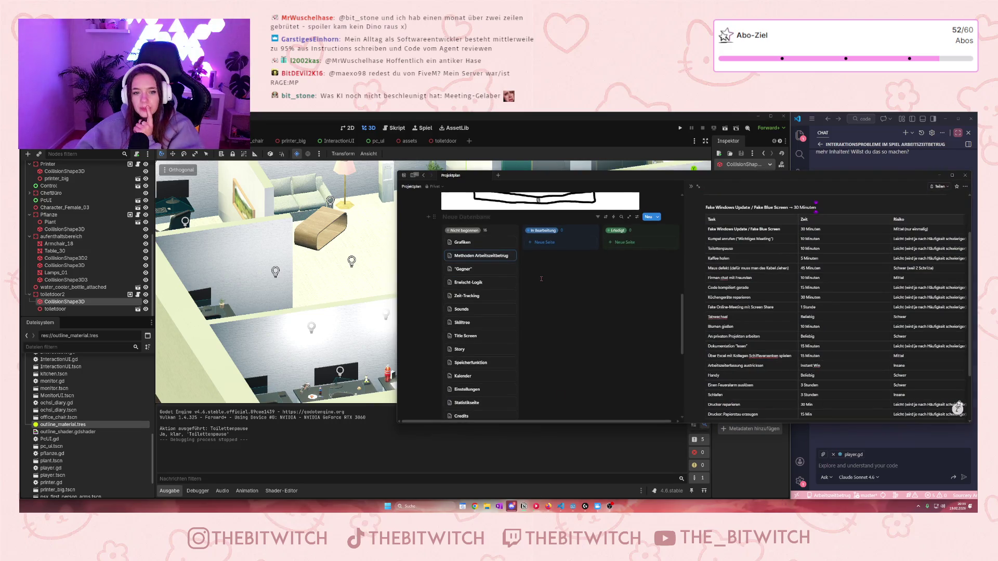
left_click(605, 288)
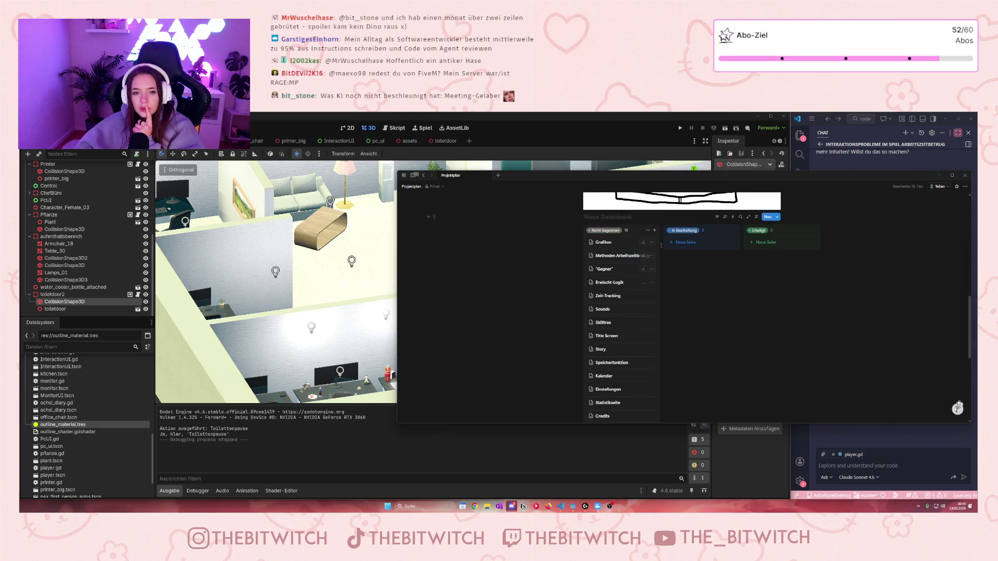
left_click(605, 243)
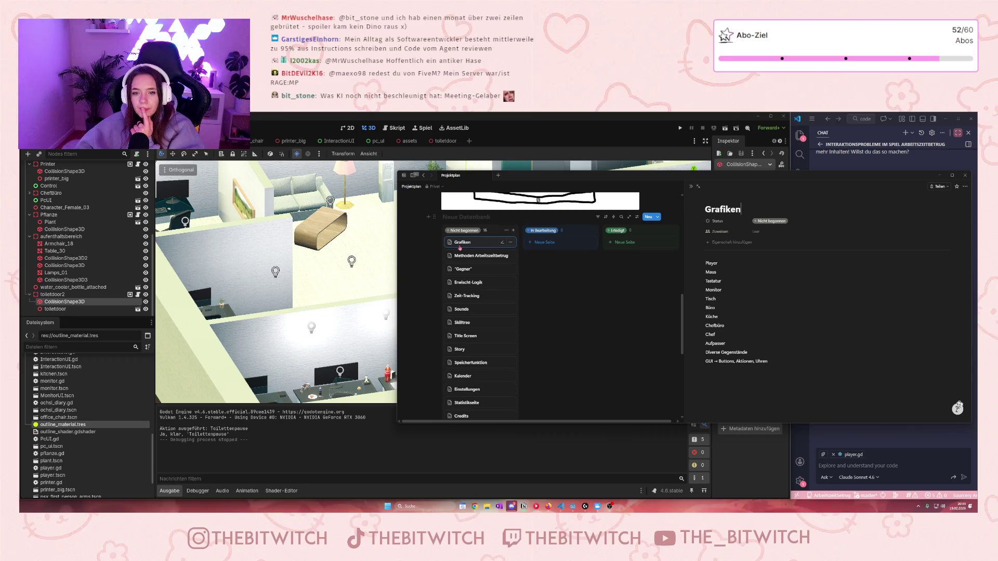
left_click_drag(473, 245, 640, 243)
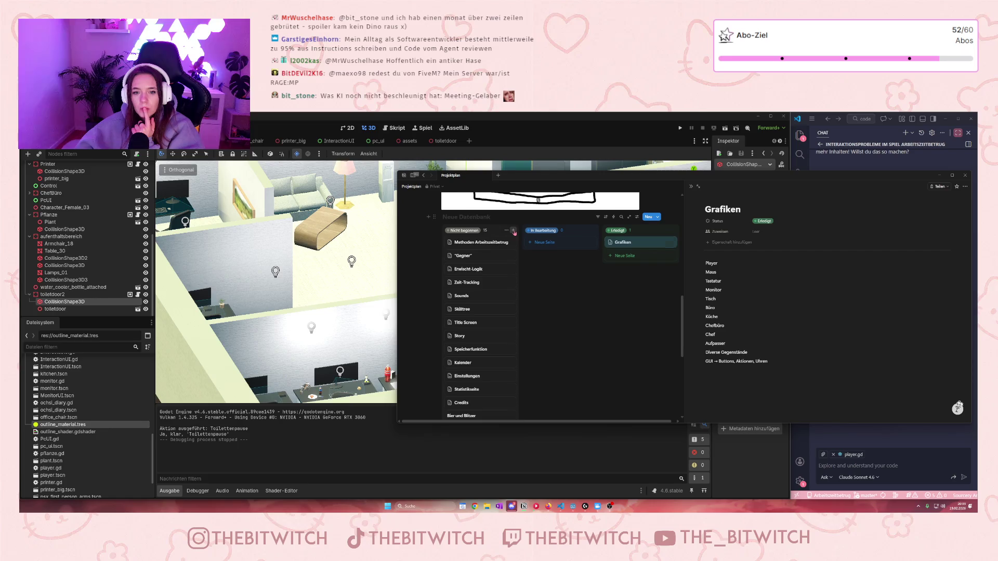
left_click(510, 231)
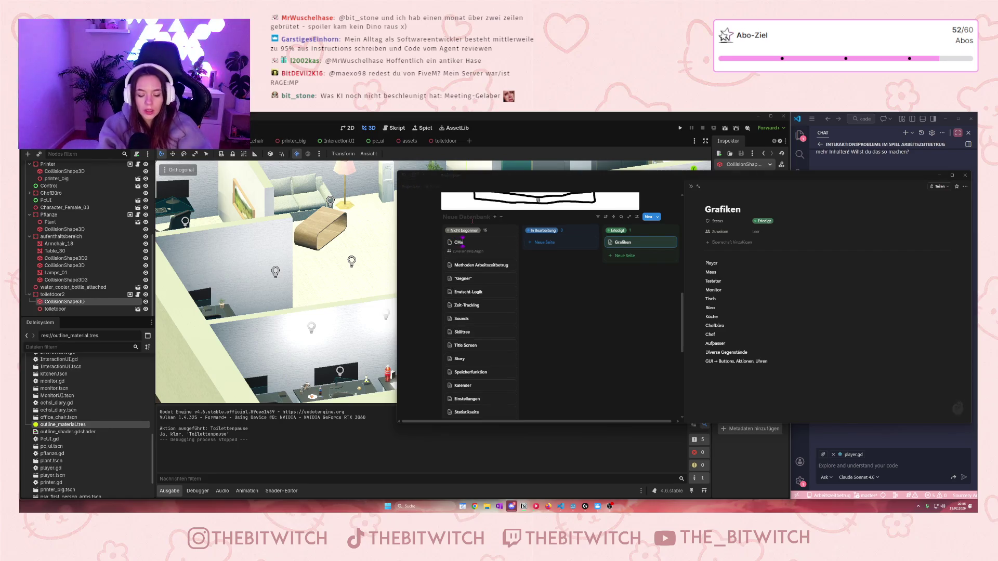
Create the Charaktere and GUI cards, discard the leftover empty card, and review the column.
type("CHara")
key("BackSpace")
key("BackSpace")
key("BackSpace")
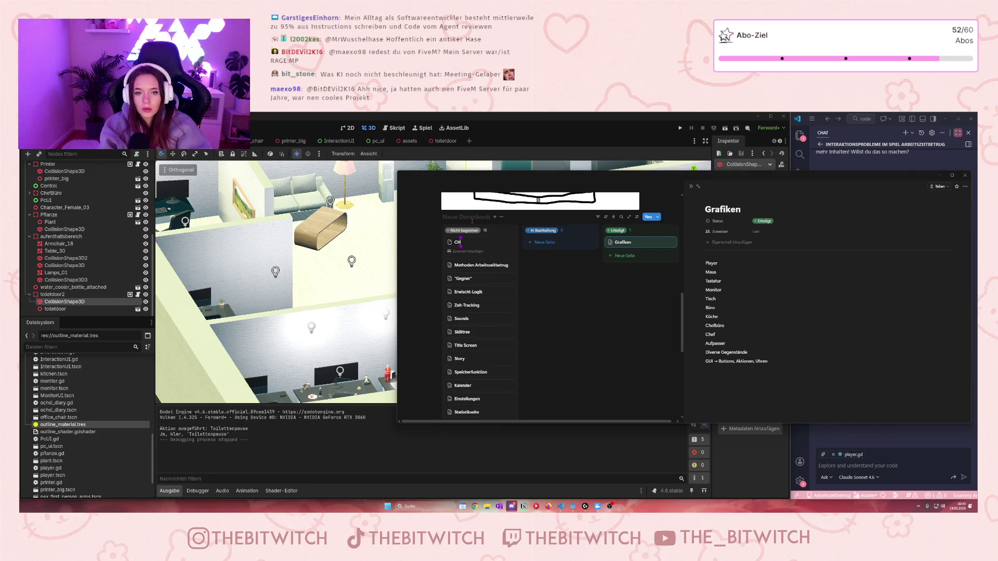
type("haraktere")
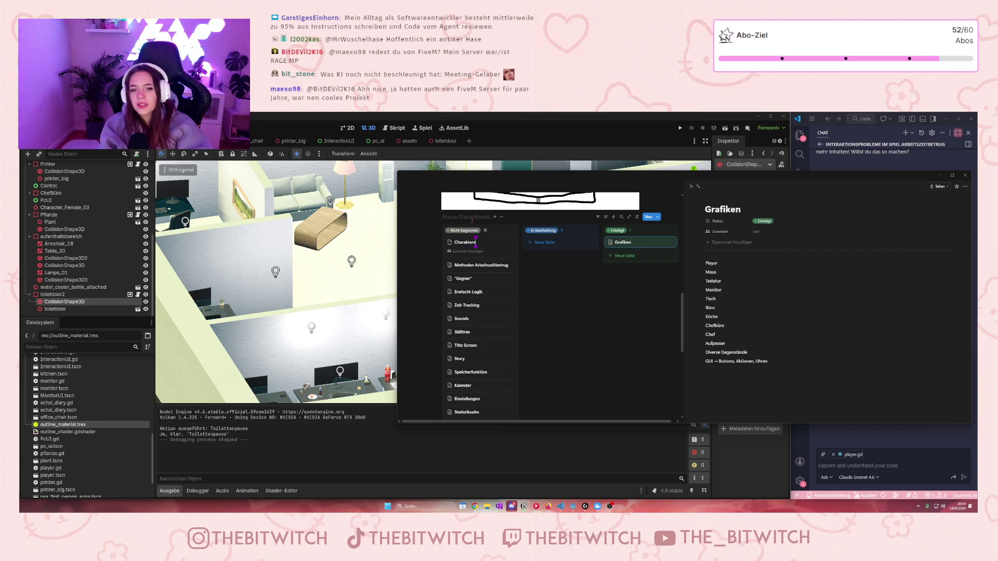
key("Return")
type("GUI")
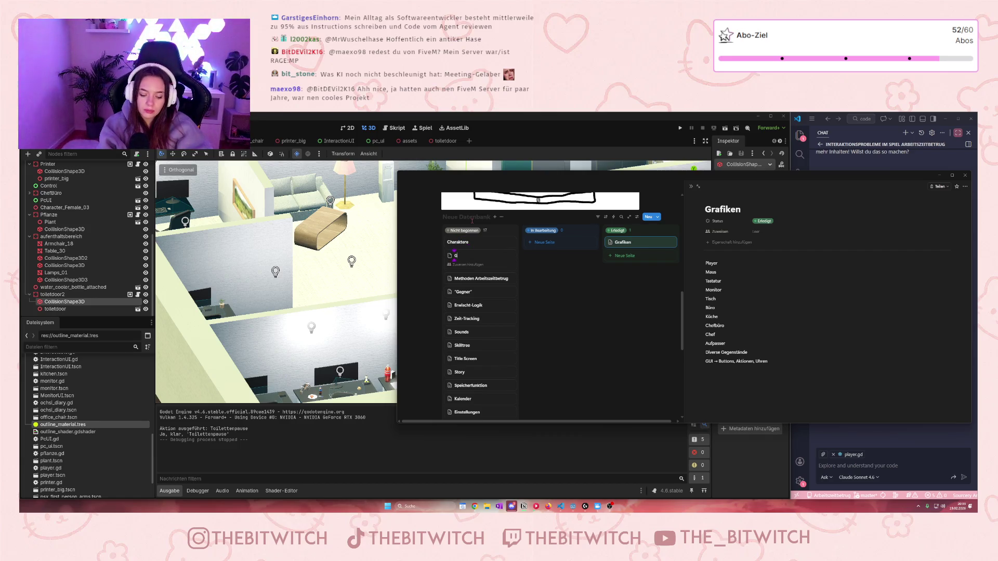
key("Return")
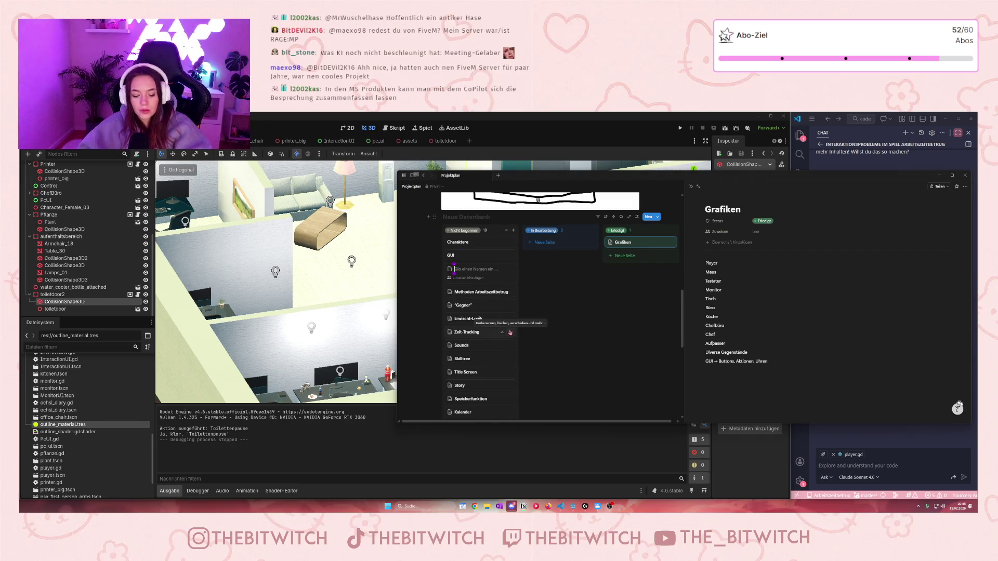
key("Escape")
scroll(495, 366, "down", 3)
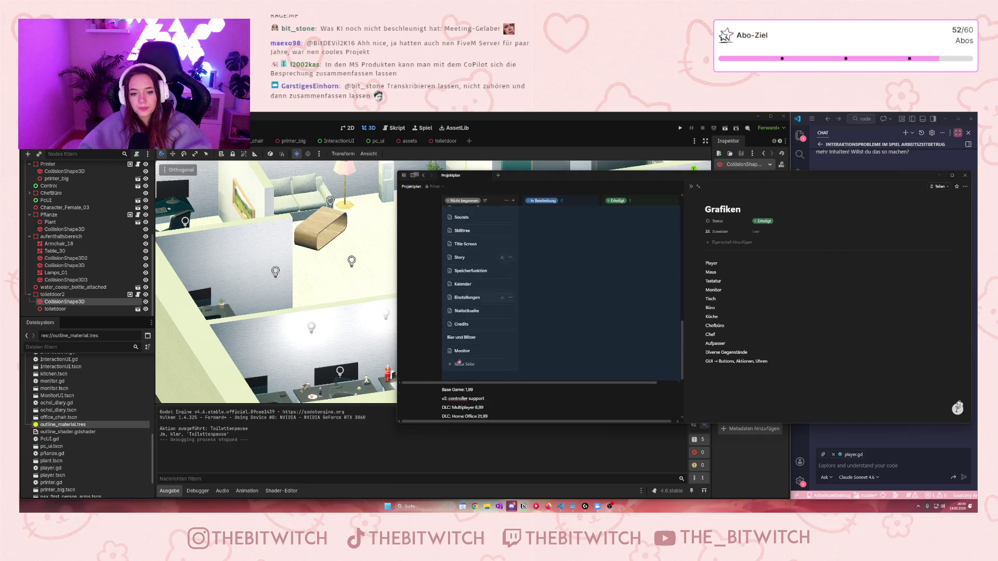
scroll(551, 342, "up", 3)
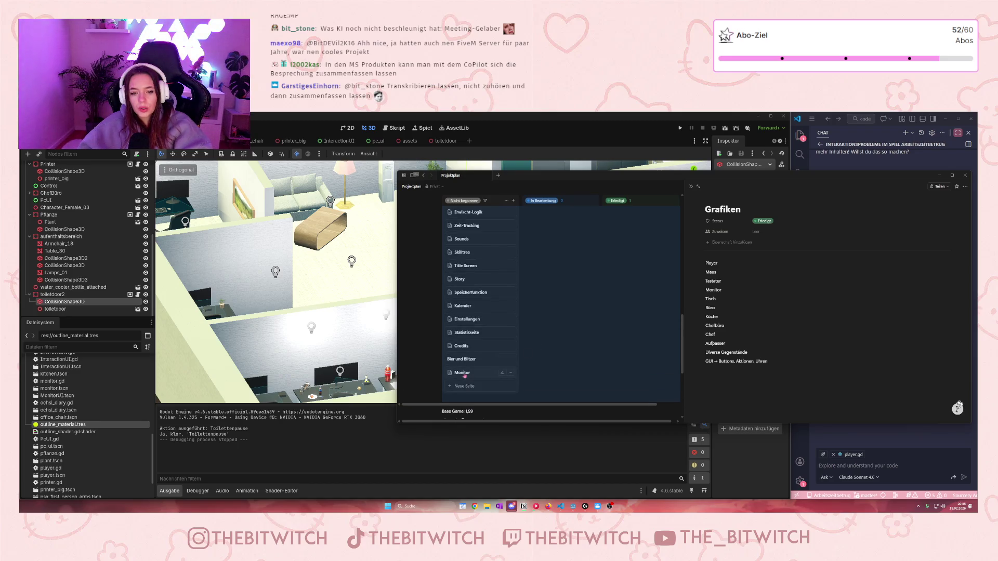
scroll(476, 367, "up", 2)
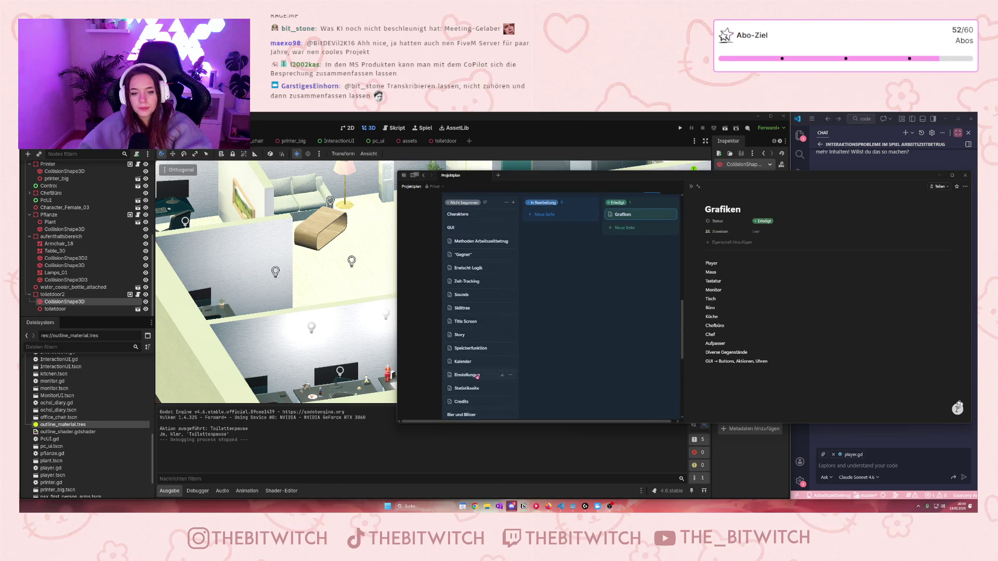
scroll(480, 388, "up", 2)
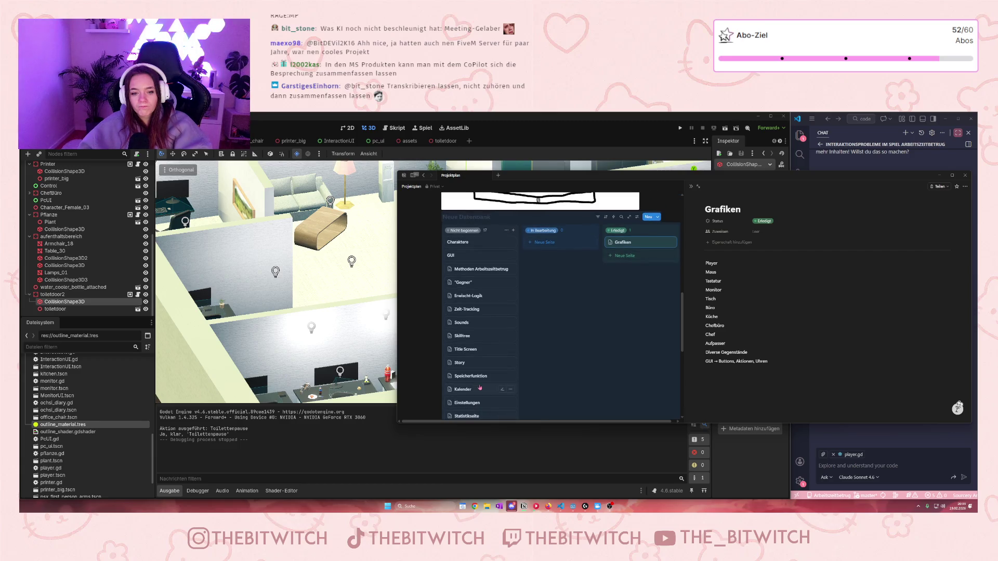
scroll(480, 382, "down", 2)
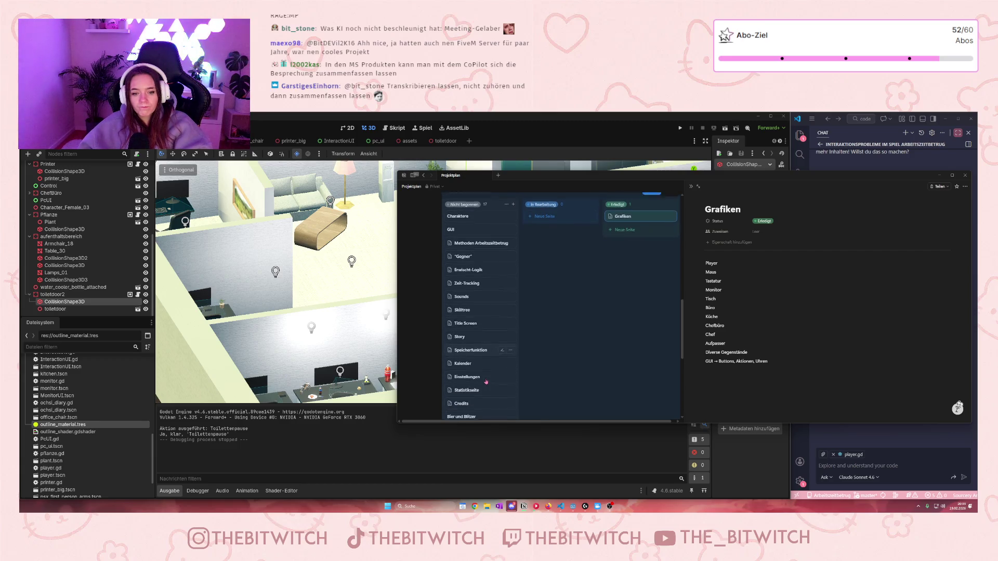
Look over the Story page, then open Title Screen to read its menu options.
left_click(472, 337)
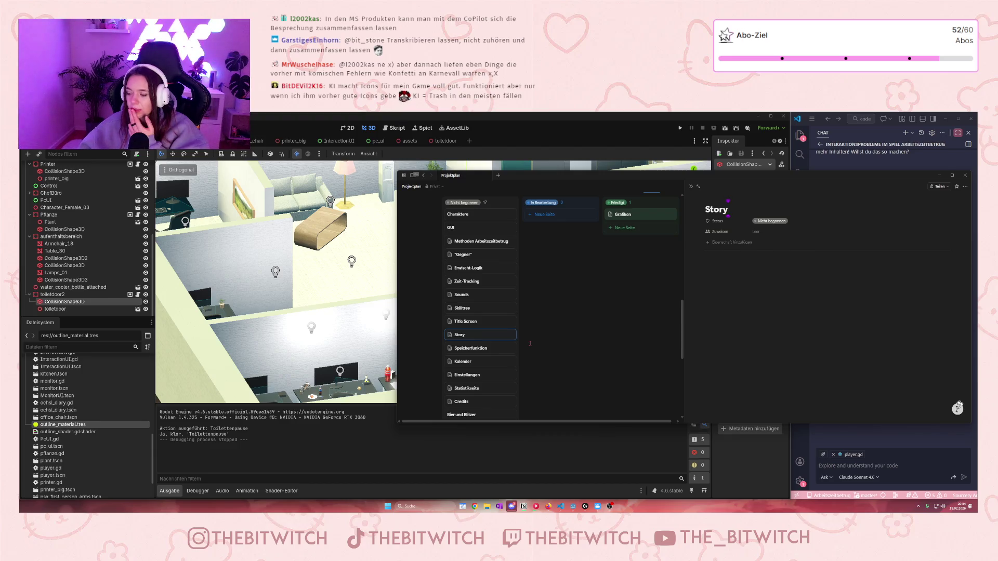
left_click(638, 240)
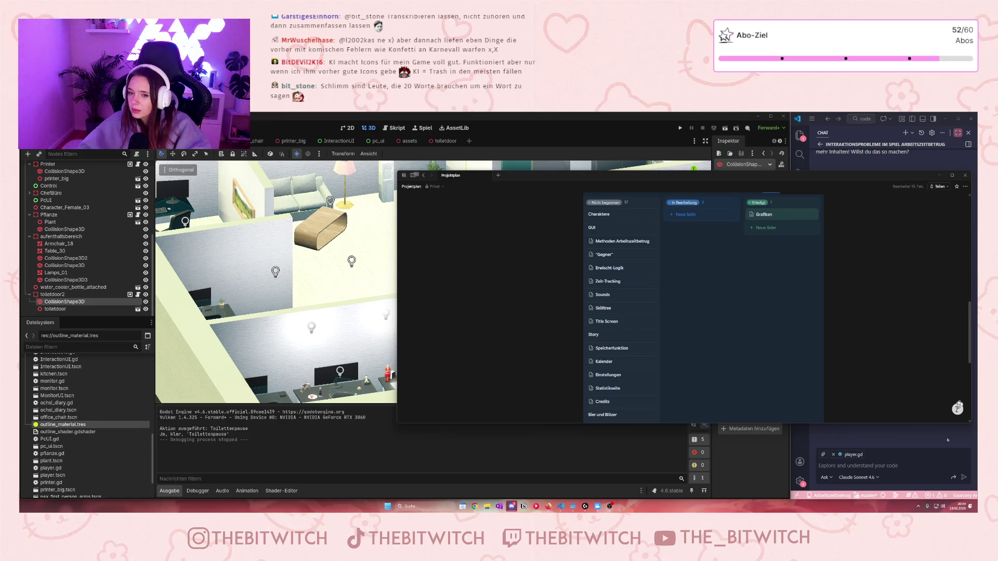
scroll(639, 337, "down", 1)
left_click(611, 293)
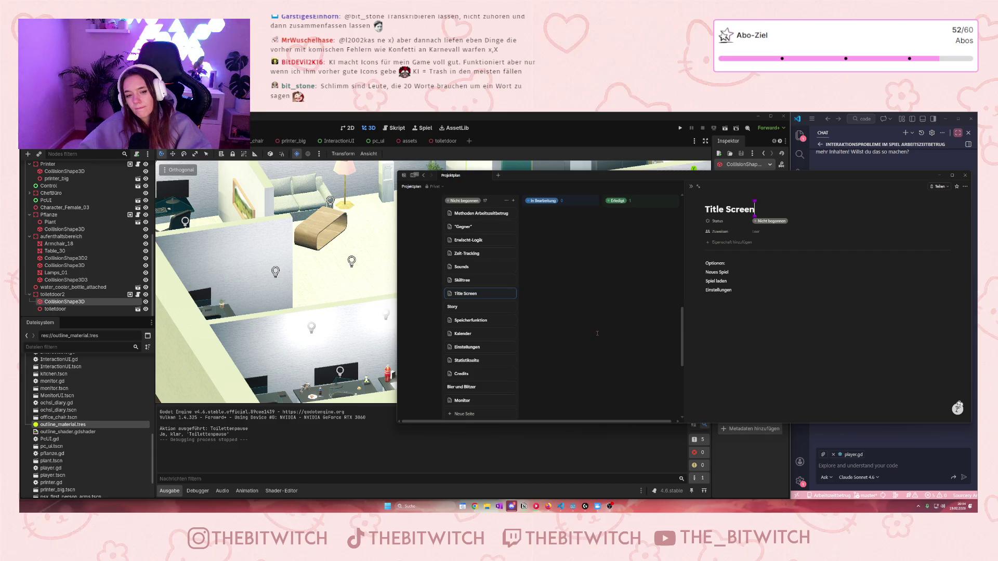
Swap the Title Screen page for the Monitor page and scroll through its sketch, then go to the browser.
scroll(596, 330, "down", 3)
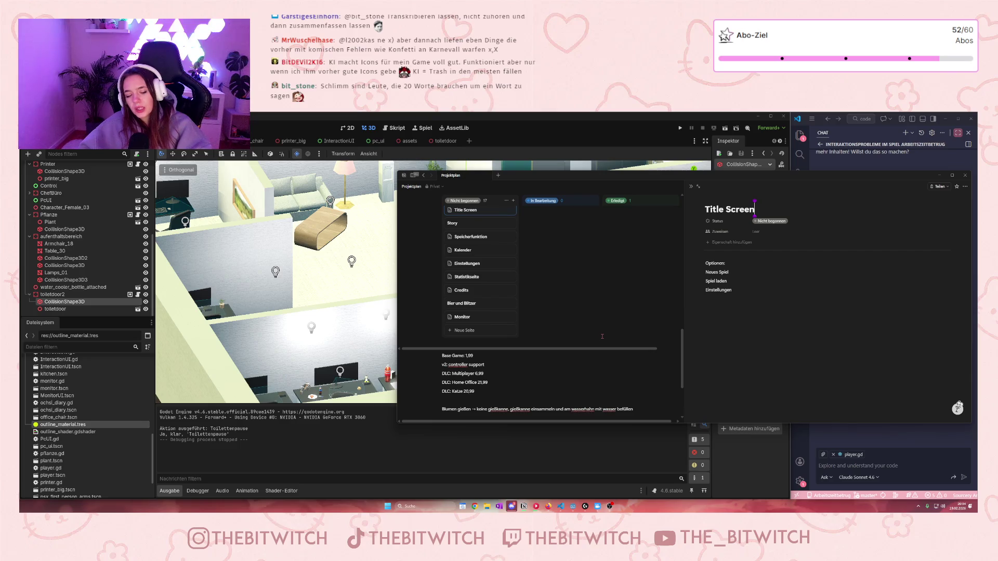
scroll(602, 336, "up", 4)
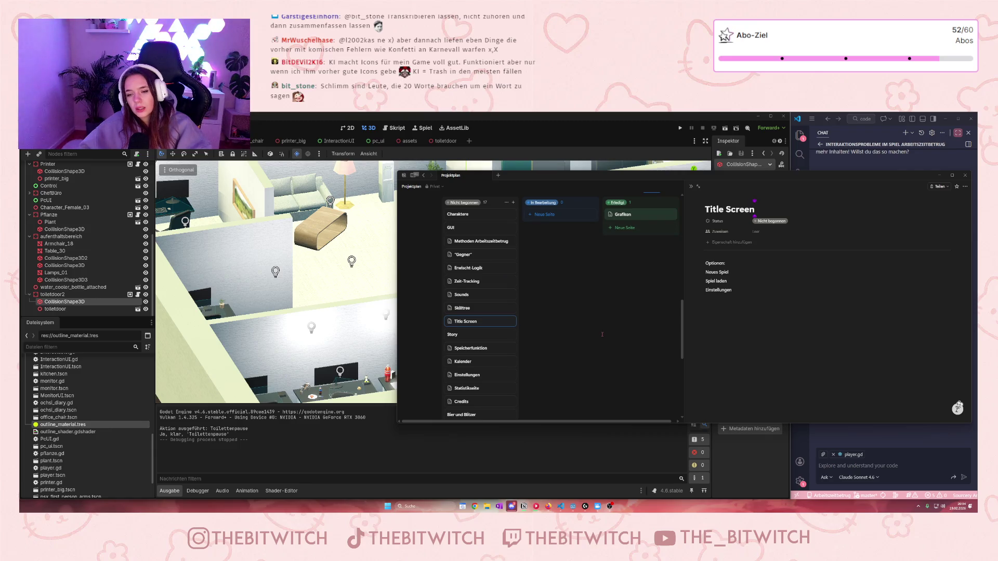
left_click(602, 334)
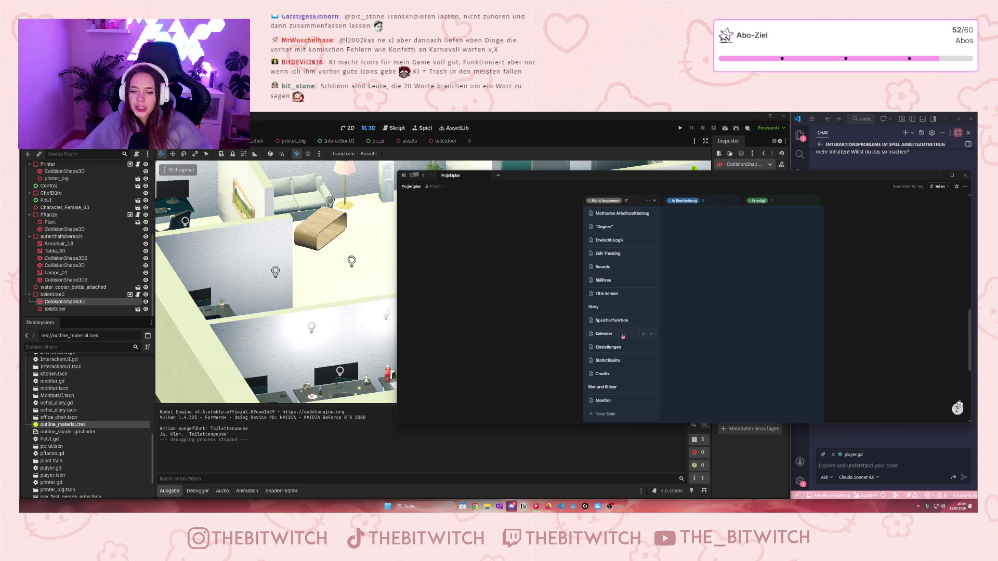
left_click(620, 400)
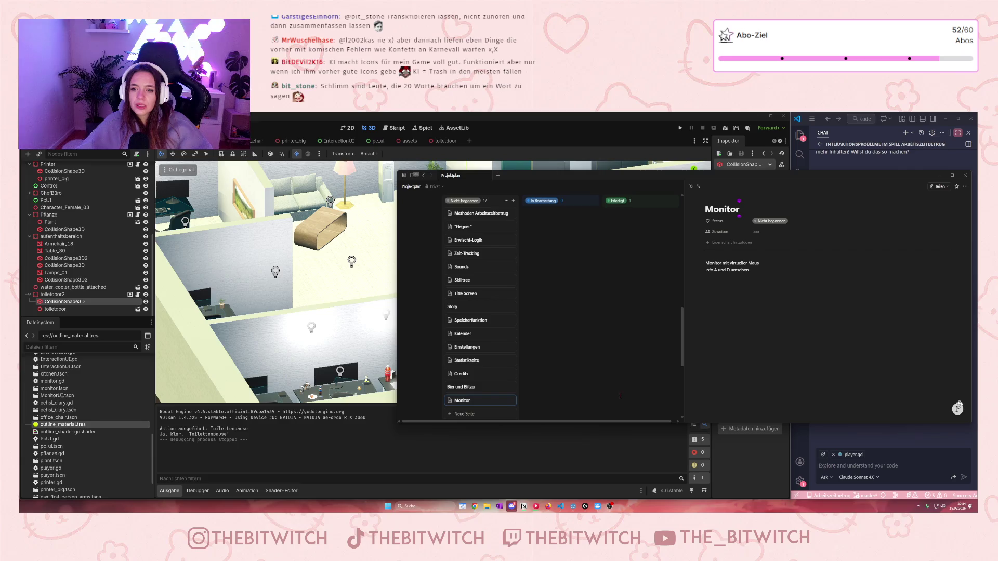
scroll(490, 265, "up", 5)
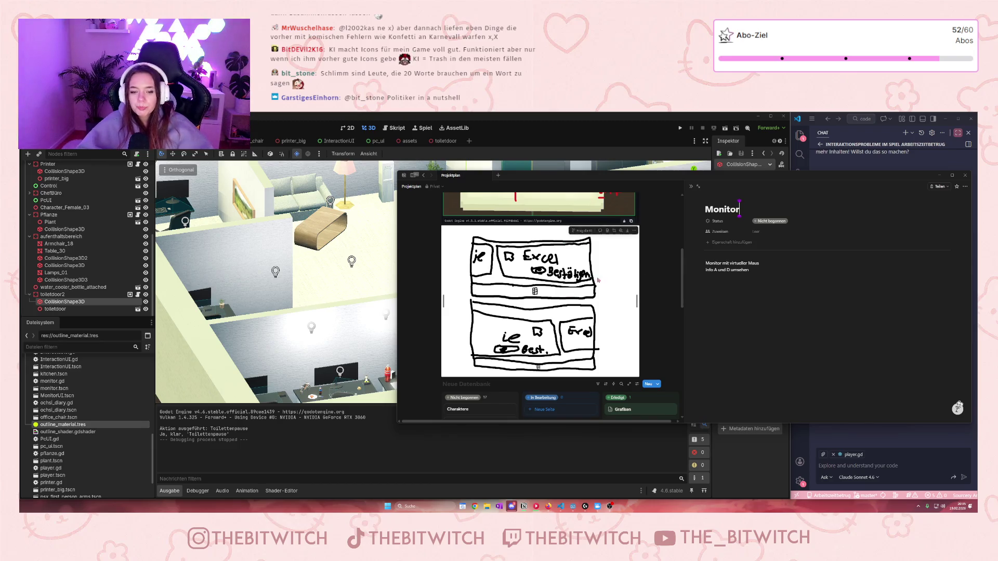
scroll(589, 296, "down", 3)
scroll(589, 296, "down", 4)
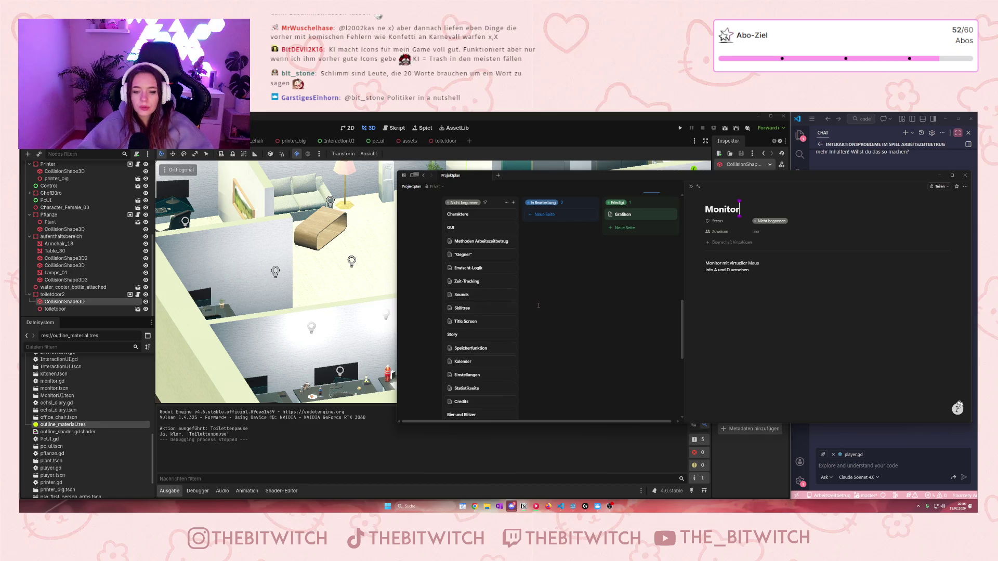
left_click(549, 506)
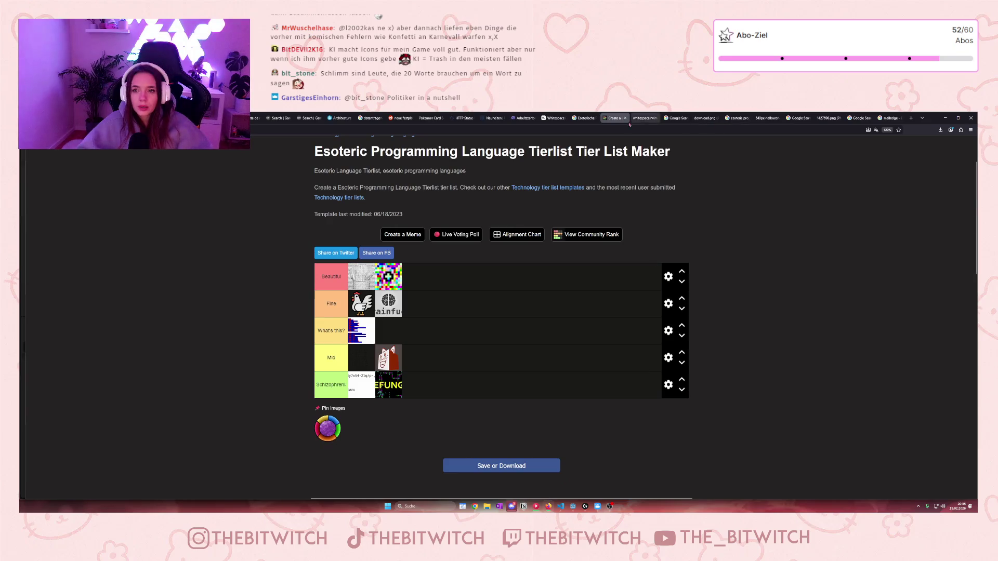
Search Sketchfab for 'character' under Free Standard instead of CC0, then open the Businessman model.
left_click(341, 118)
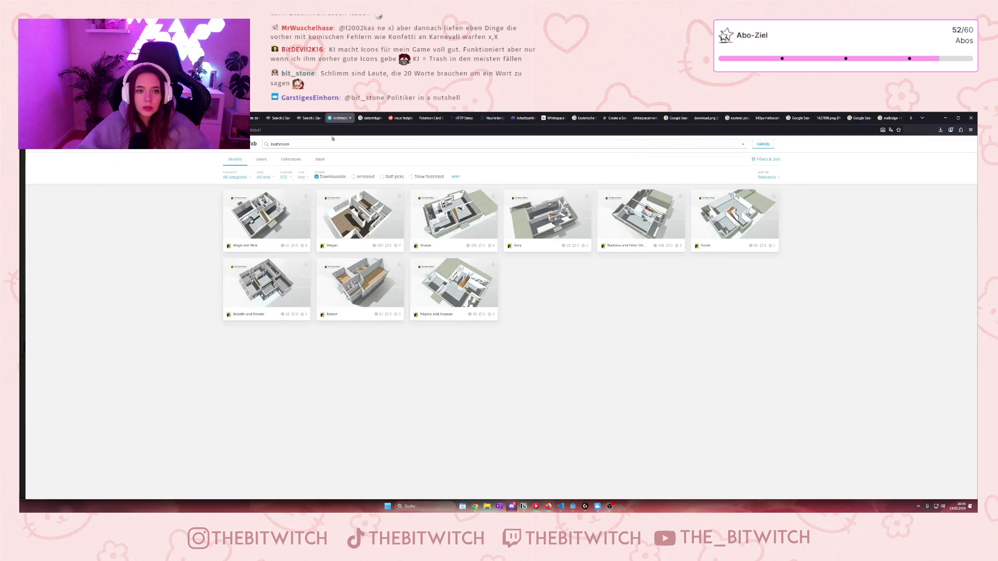
left_click_drag(291, 145, 265, 146)
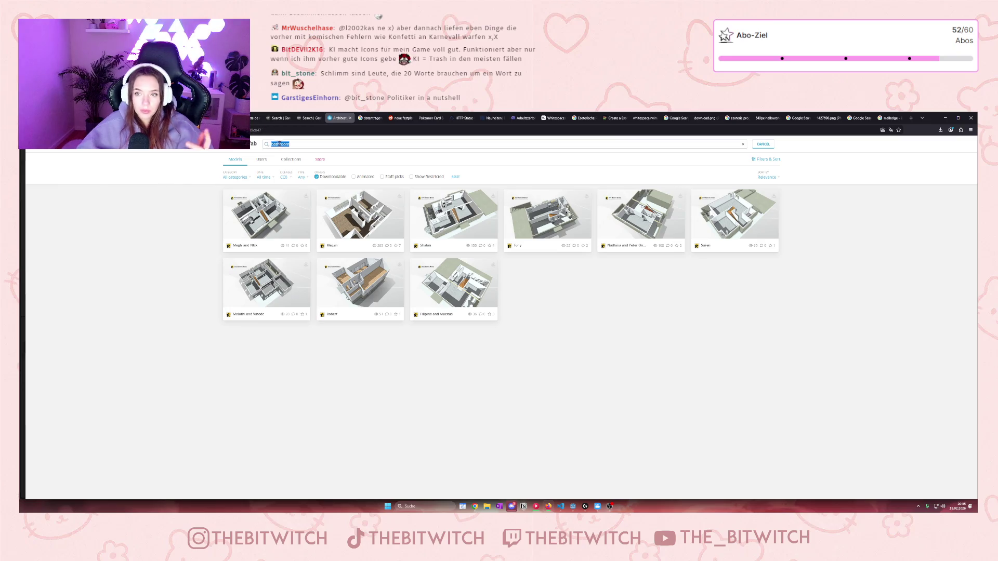
type("c")
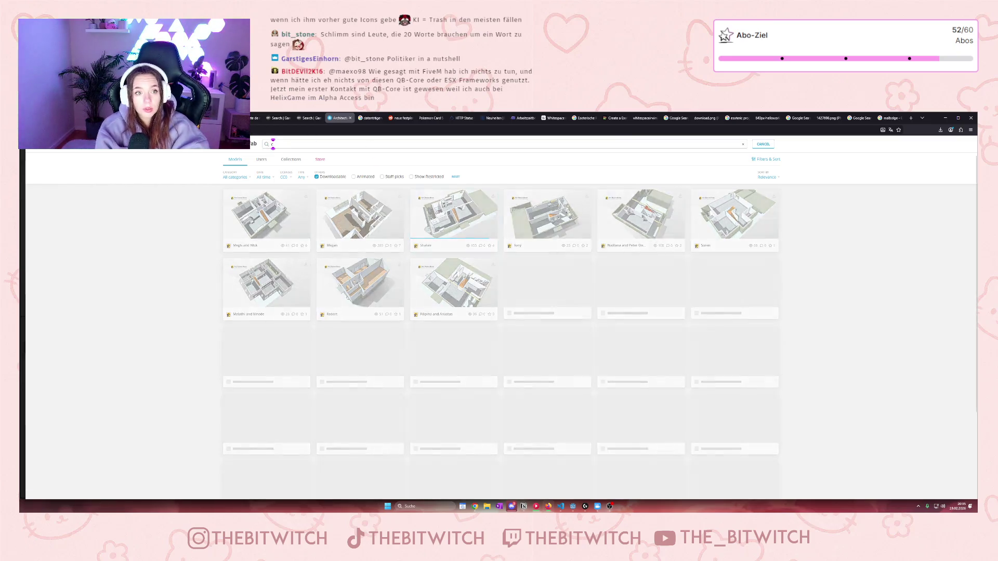
type("haracter")
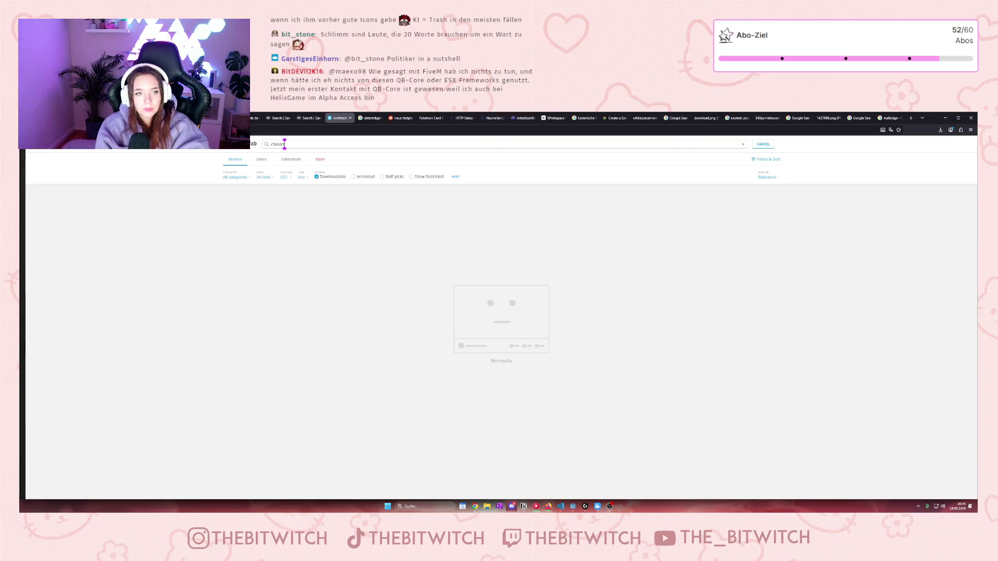
left_click(284, 177)
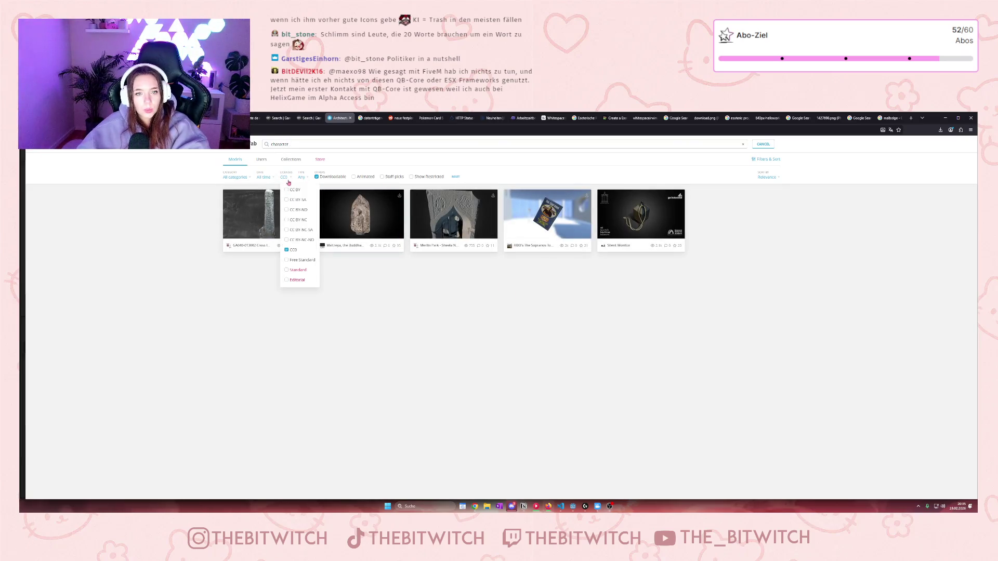
left_click(286, 250)
left_click(287, 260)
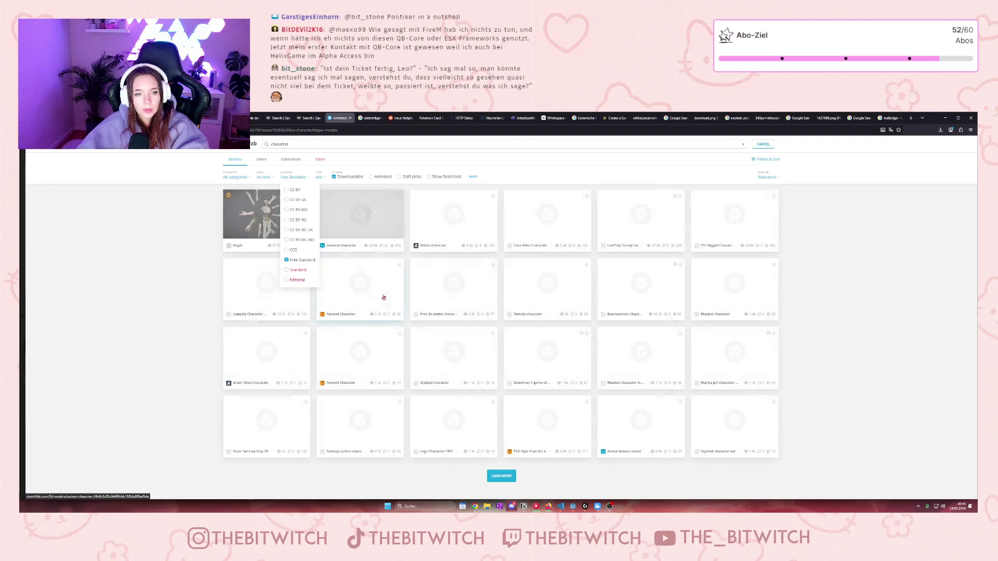
left_click(169, 289)
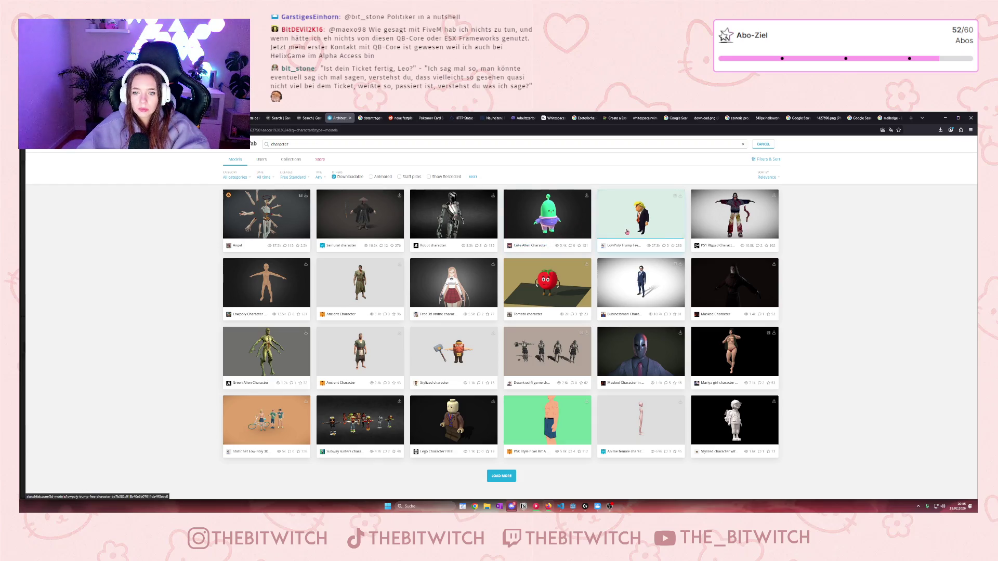
left_click(634, 295)
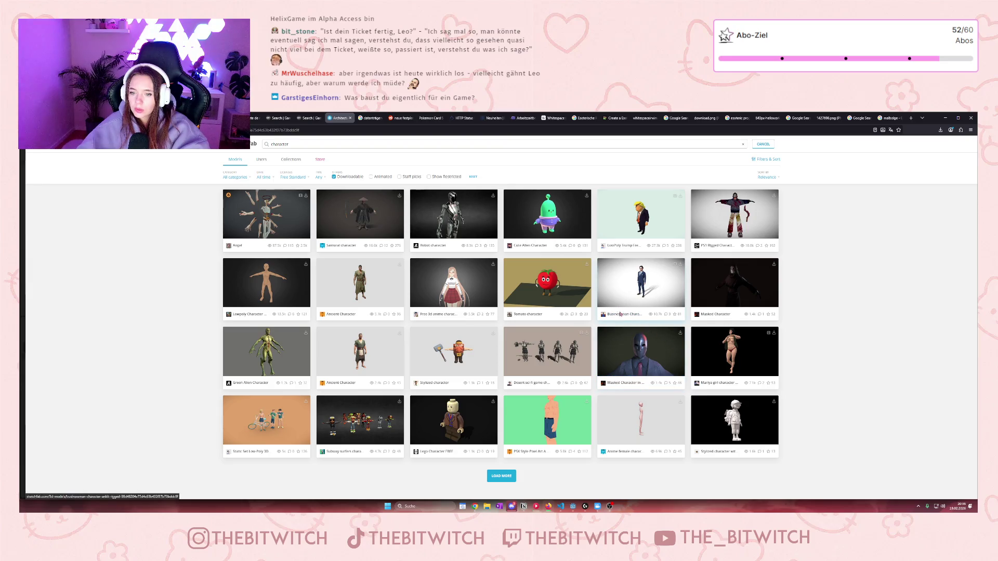
Open the Businessman model in a new tab and orbit it to inspect front and back.
right_click(647, 255)
key("Escape")
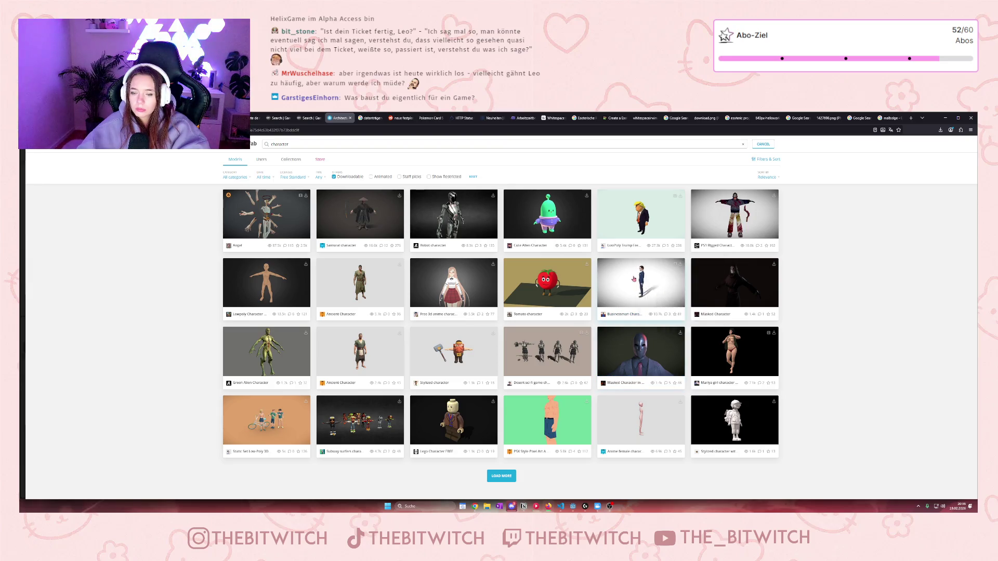
right_click(631, 275)
left_click(656, 281)
left_click(361, 118)
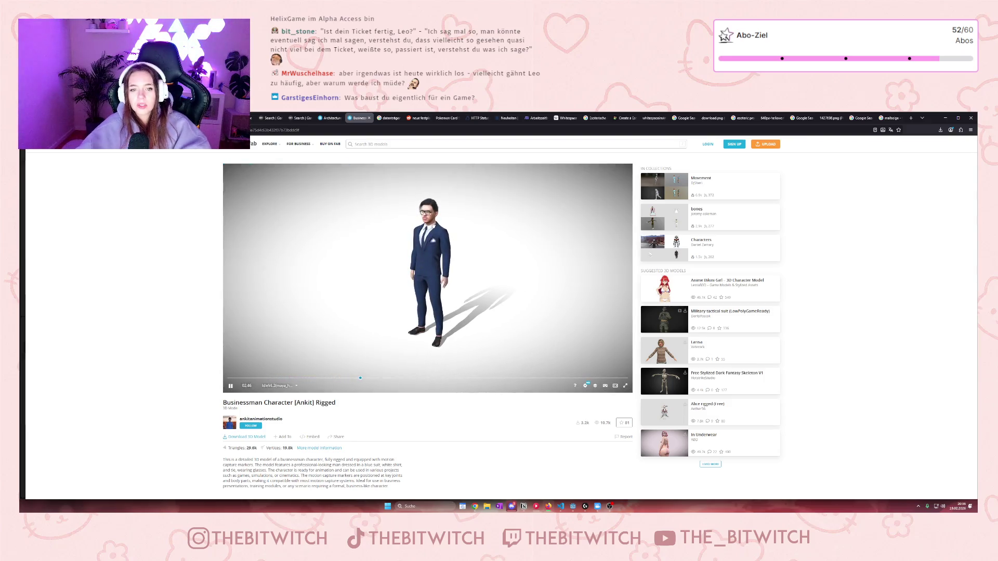
scroll(434, 224, "up", 3)
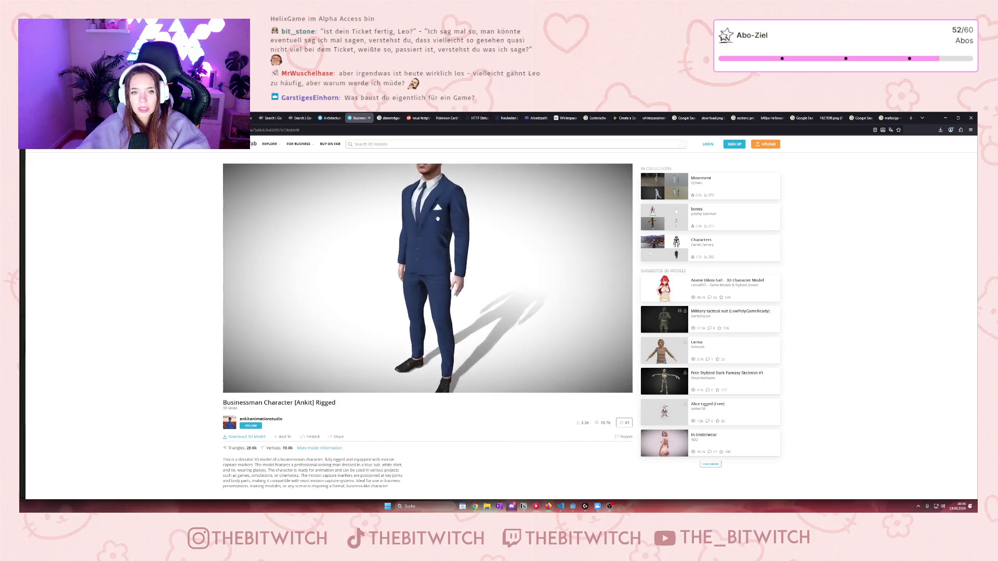
mouse_move(436, 224)
left_mouse_down()
mouse_move(440, 234)
mouse_move(447, 220)
left_mouse_up()
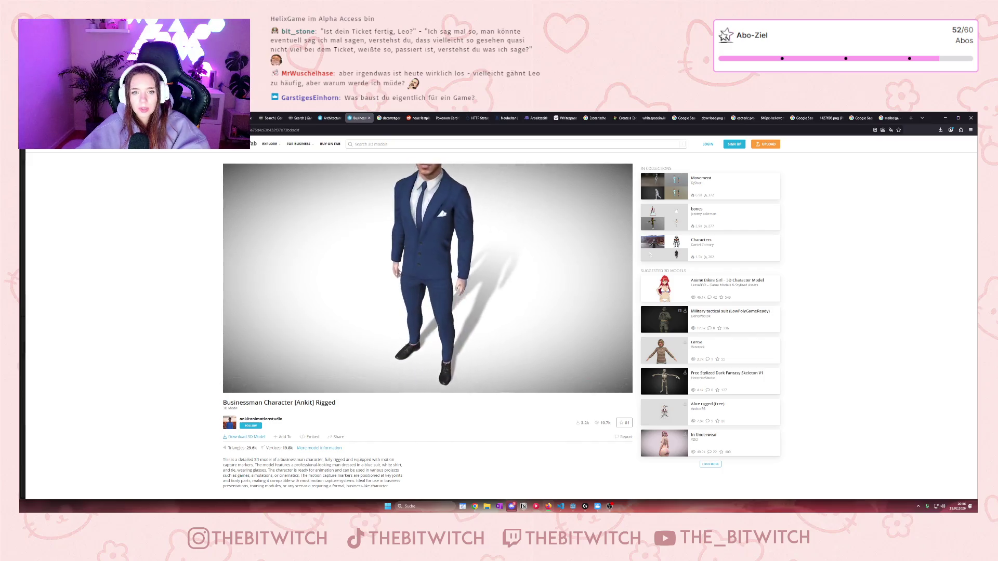
scroll(450, 217, "down", 3)
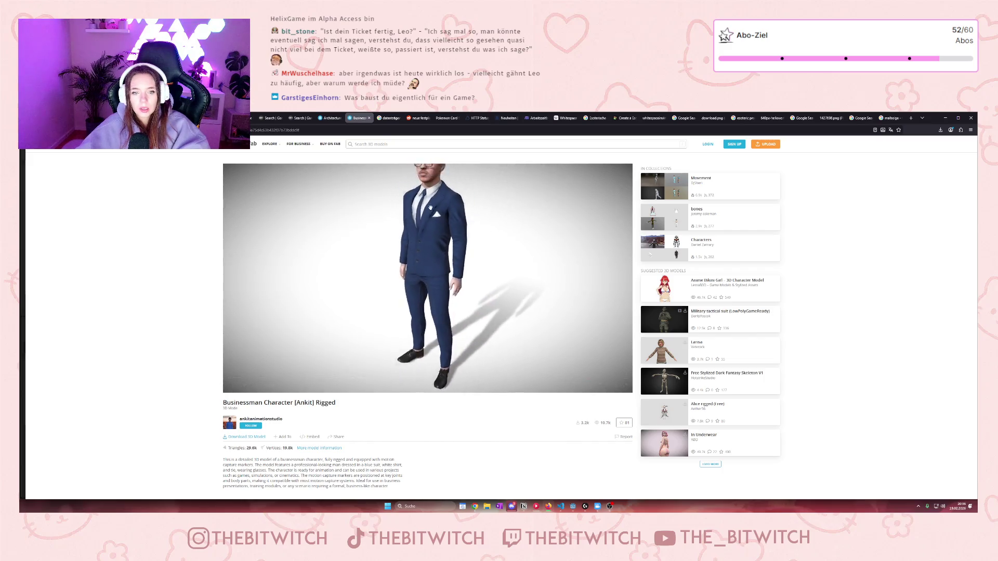
scroll(437, 207, "up", 1)
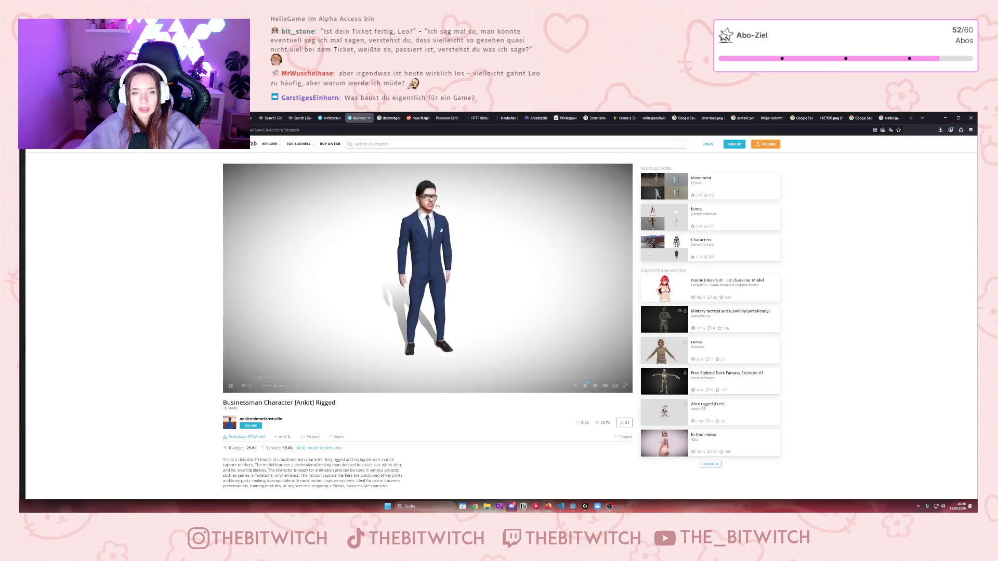
mouse_move(437, 207)
left_mouse_down()
mouse_move(349, 203)
mouse_move(416, 209)
left_mouse_up()
scroll(399, 412, "down", 1)
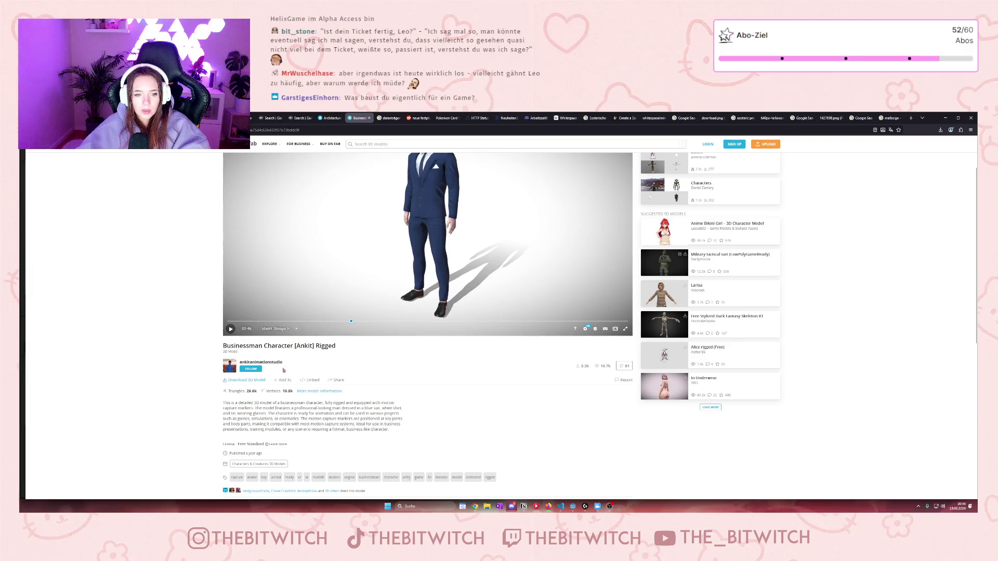
Read the model description and open the Free Standard license's 'Learn more' terms.
left_click_drag(299, 407, 386, 414)
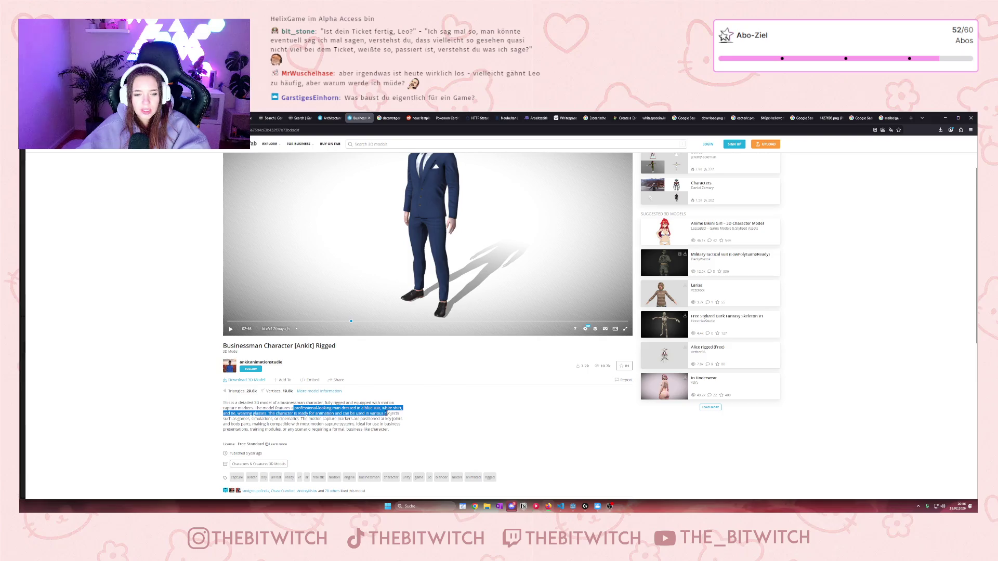
left_click(436, 411)
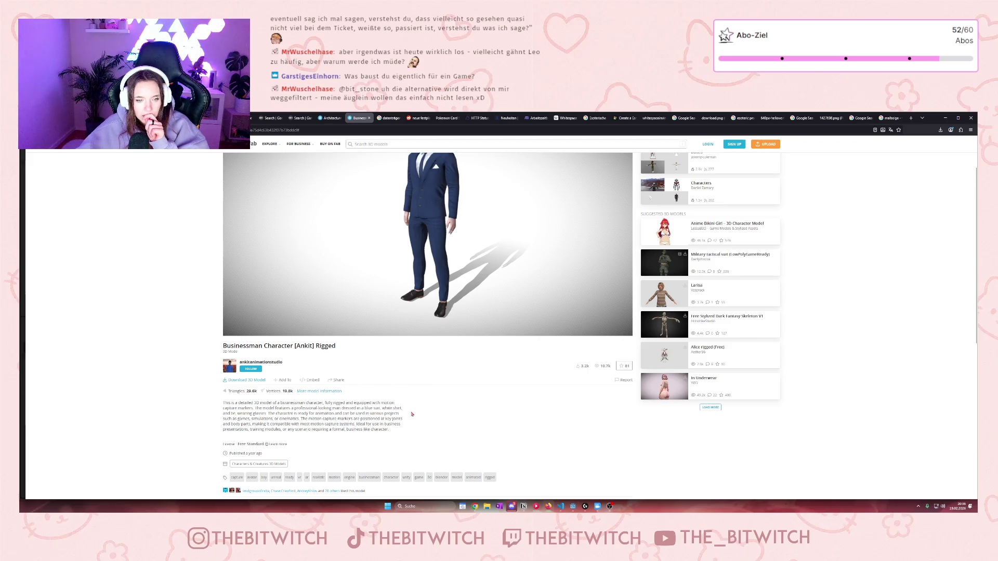
scroll(412, 414, "down", 3)
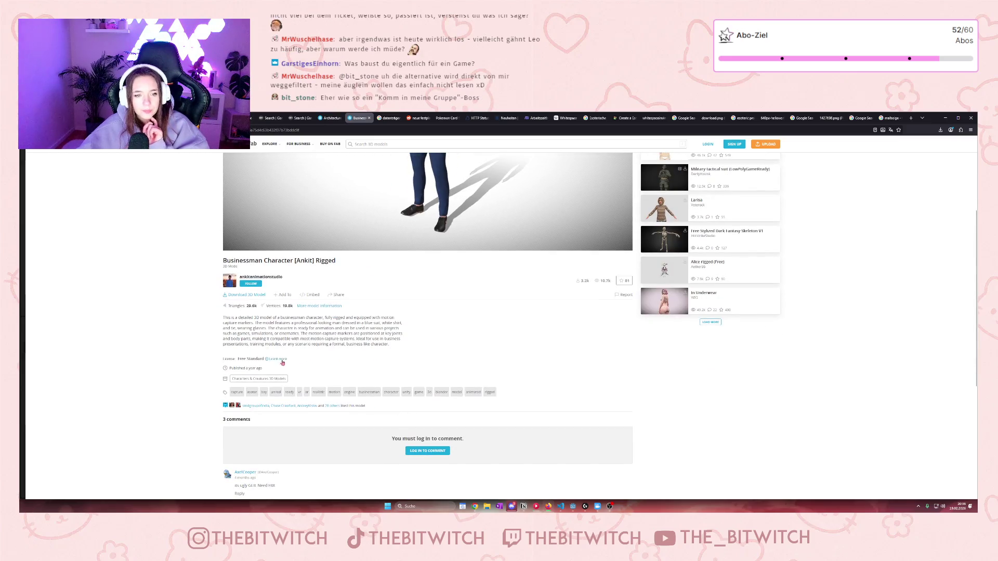
left_click(275, 360)
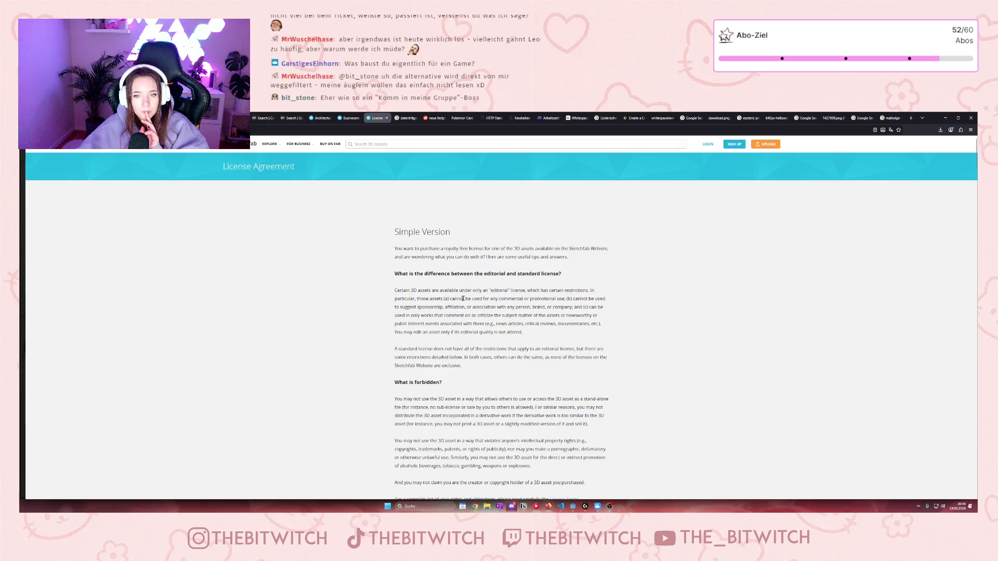
Scroll through the License Agreement terms and return to the Businessman Character tab.
scroll(497, 335, "down", 1)
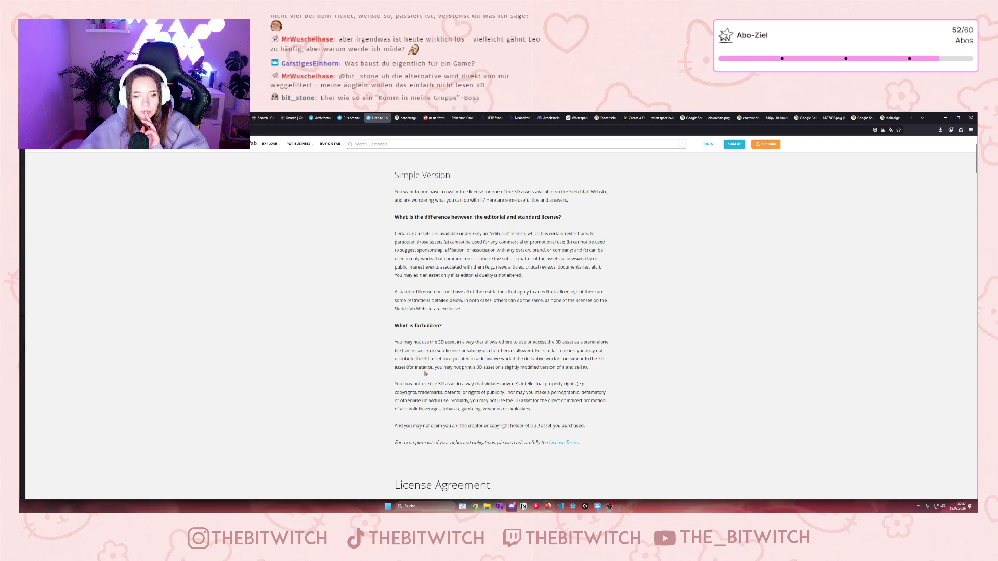
scroll(534, 369, "down", 2)
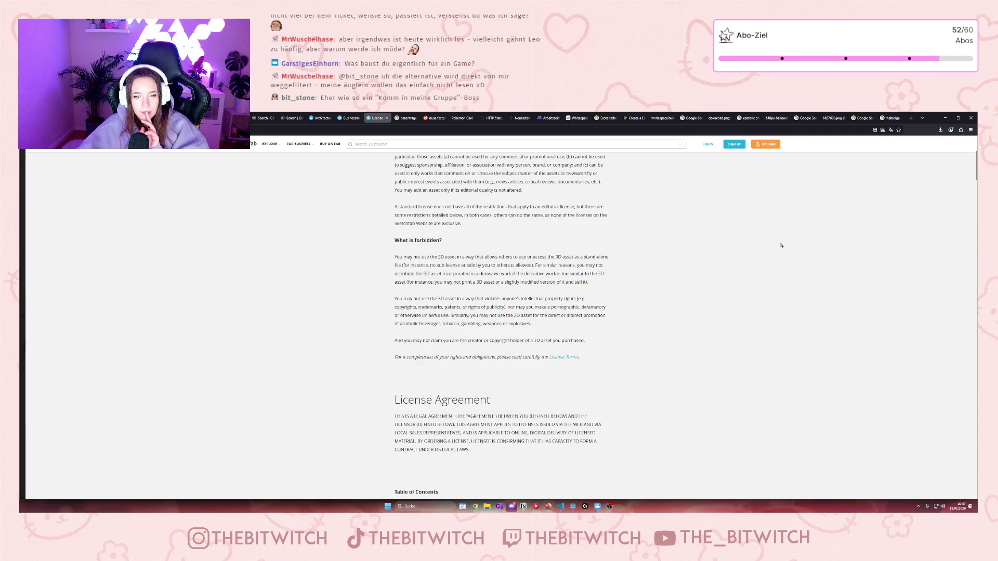
left_click(350, 118)
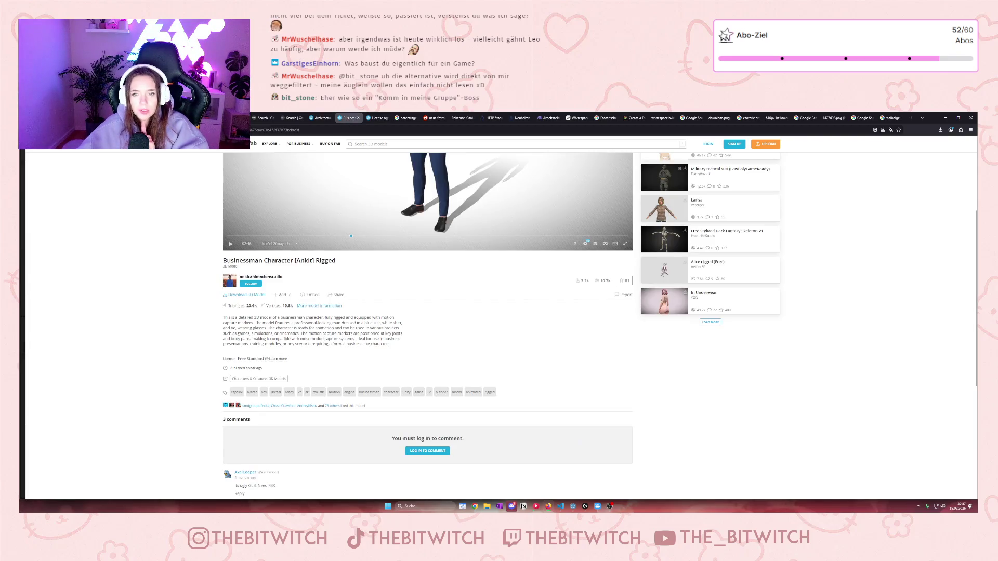
Try downloading the Businessman Character, which prompts a login, then return to the Godot editor.
scroll(490, 406, "up", 1)
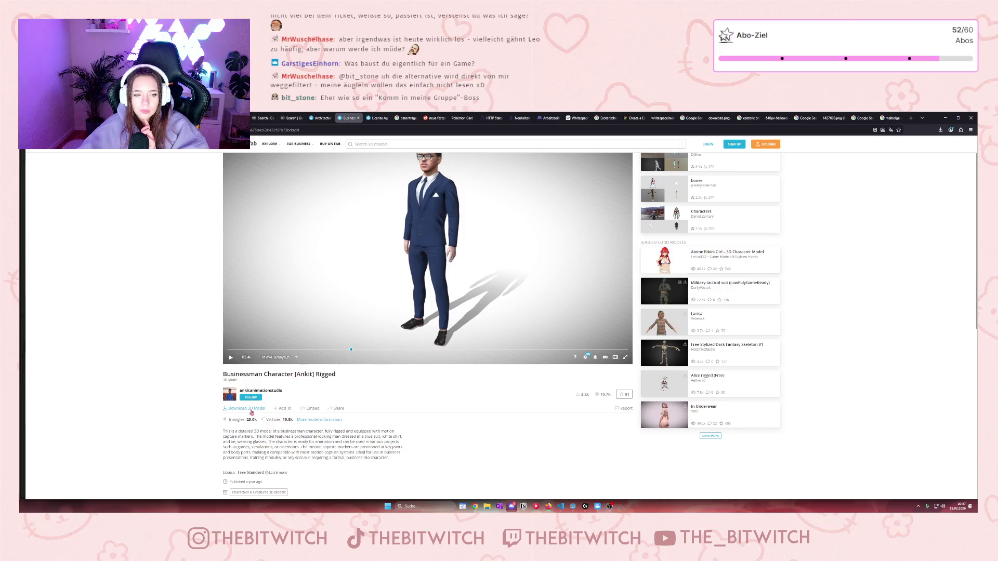
left_click(252, 411)
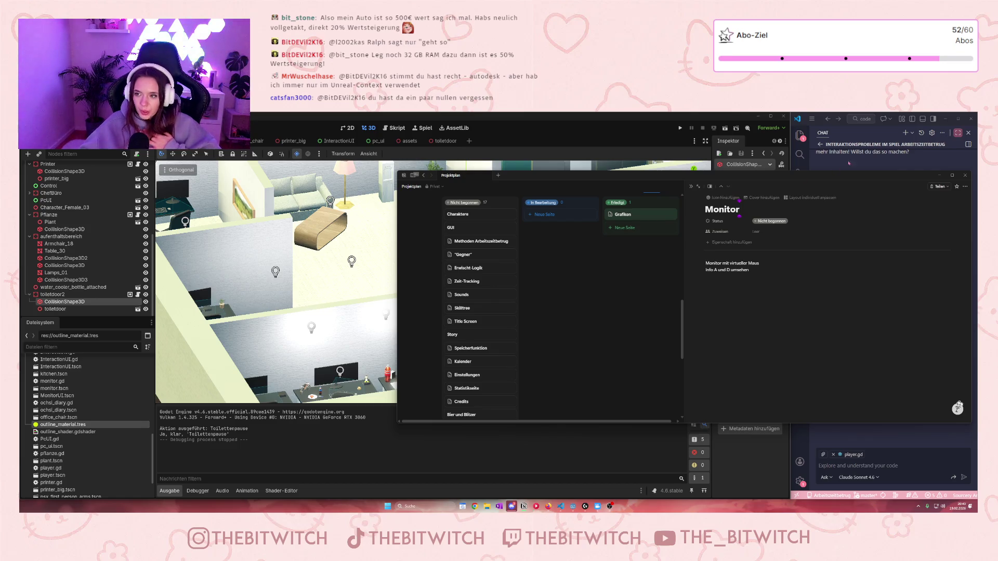
left_click(938, 176)
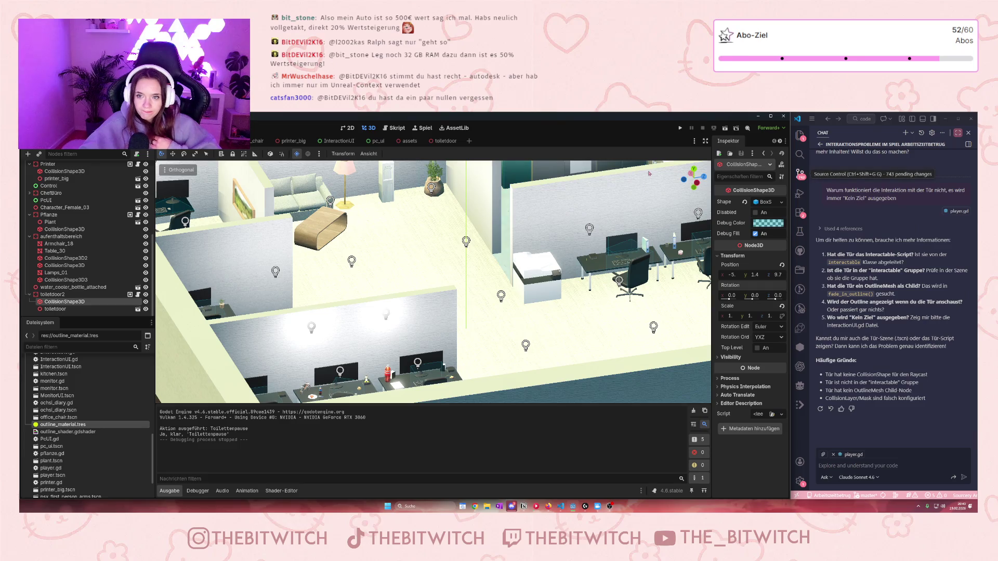
Playtest the office game, walking past the printer, desk and sofa to the kitchen stove, then stop it.
left_click(680, 129)
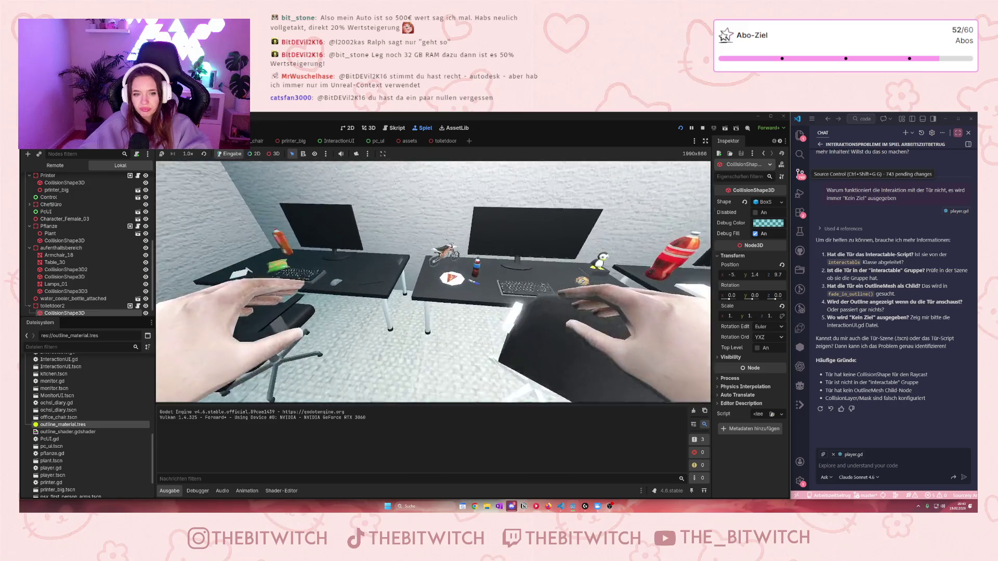
mouse_move(420, 247)
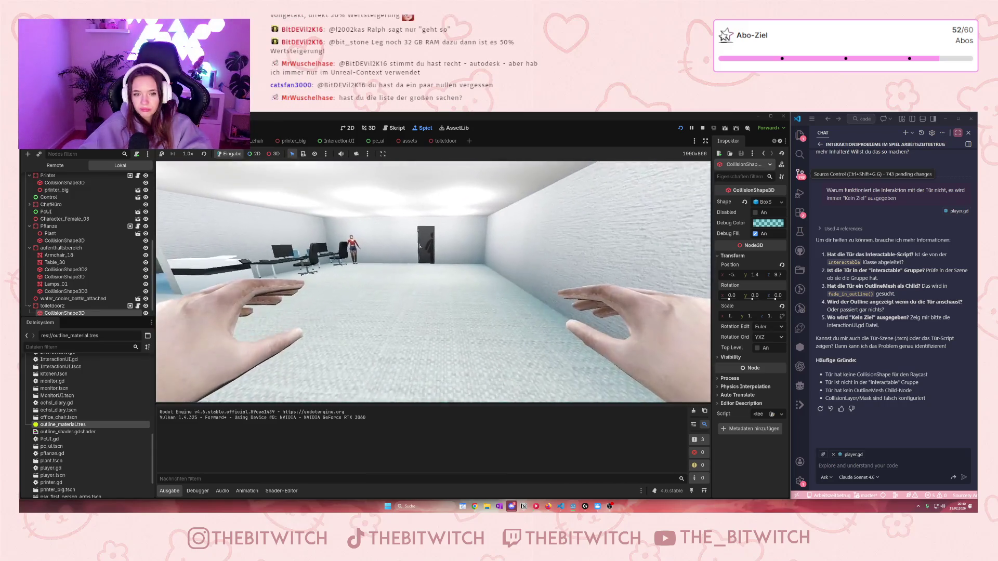
key("w")
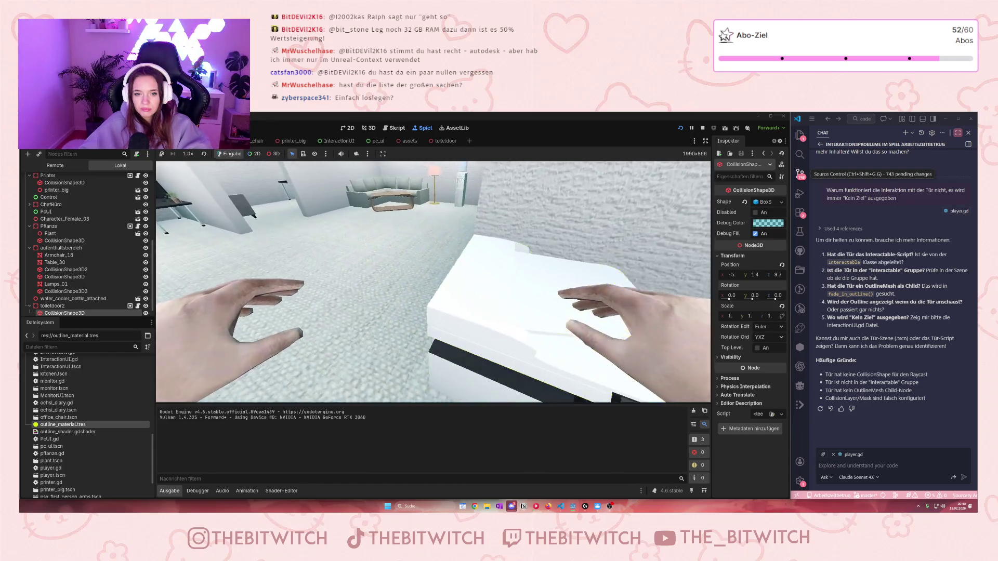
mouse_move(433, 281)
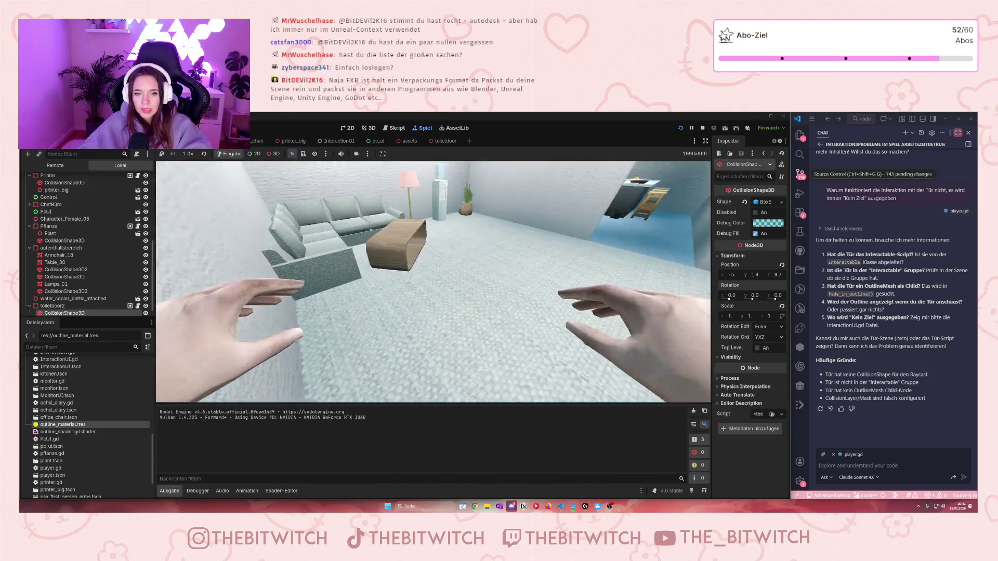
key("w")
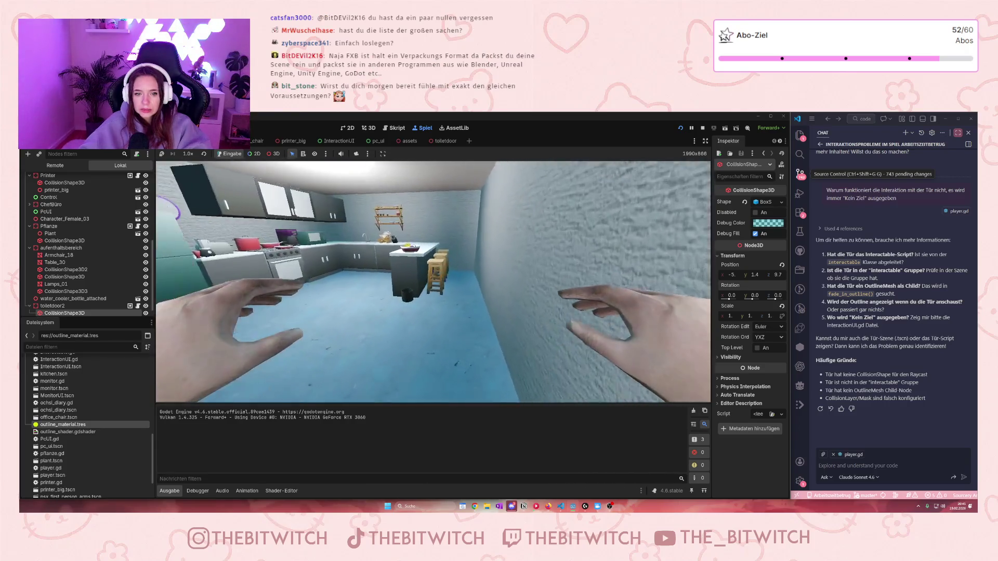
key("w")
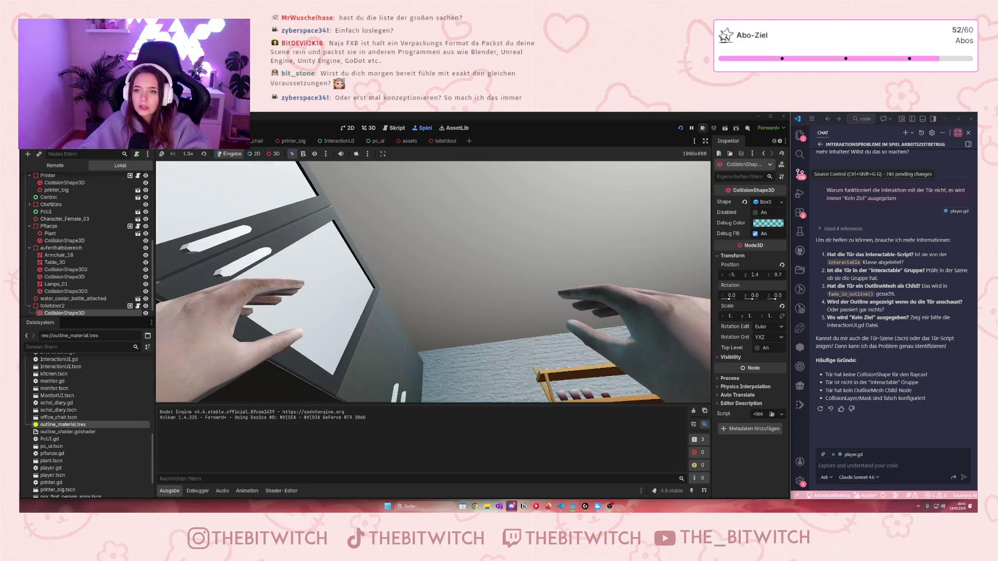
left_click(703, 128)
mouse_move(519, 292)
left_mouse_down()
mouse_move(532, 319)
mouse_move(499, 210)
left_mouse_up()
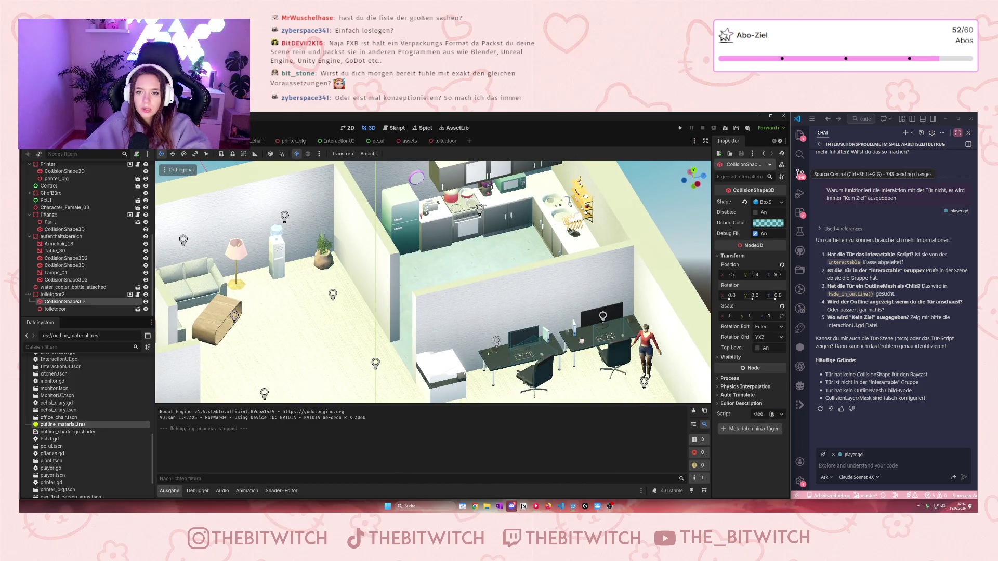
Cut the MSH_CoffieMachine coffee machine out of the office scene.
left_click(488, 186)
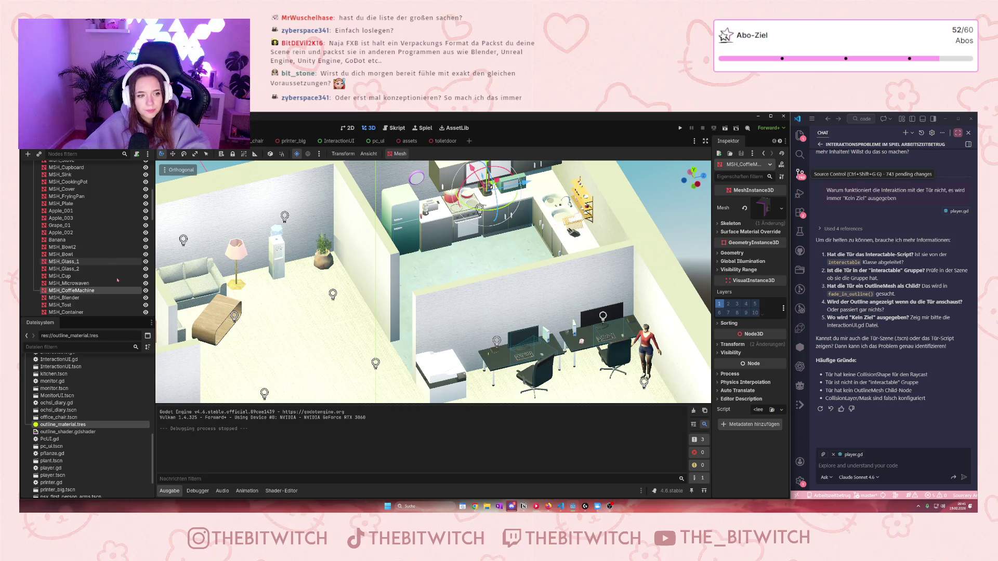
scroll(78, 278, "down", 3)
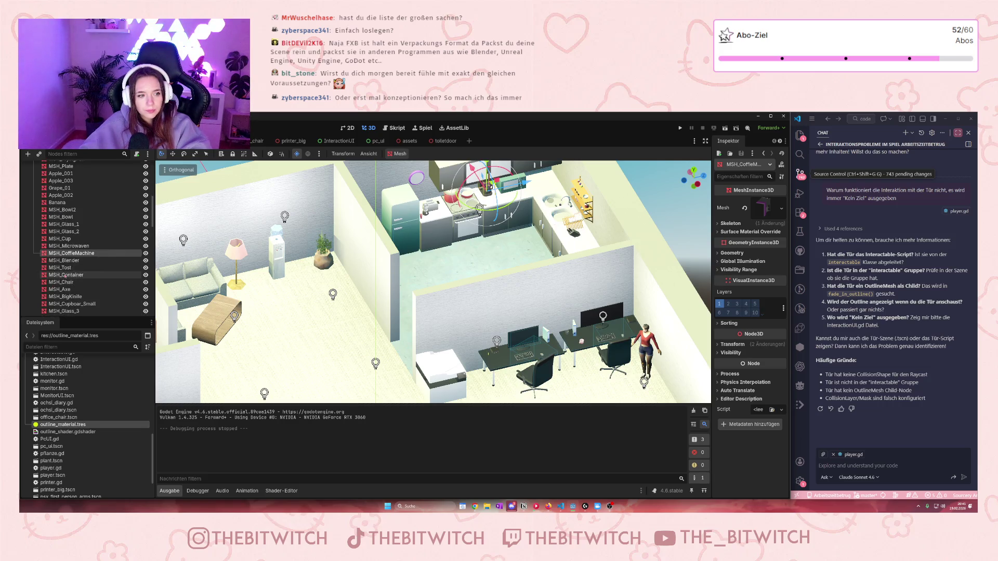
key("ctrl+x")
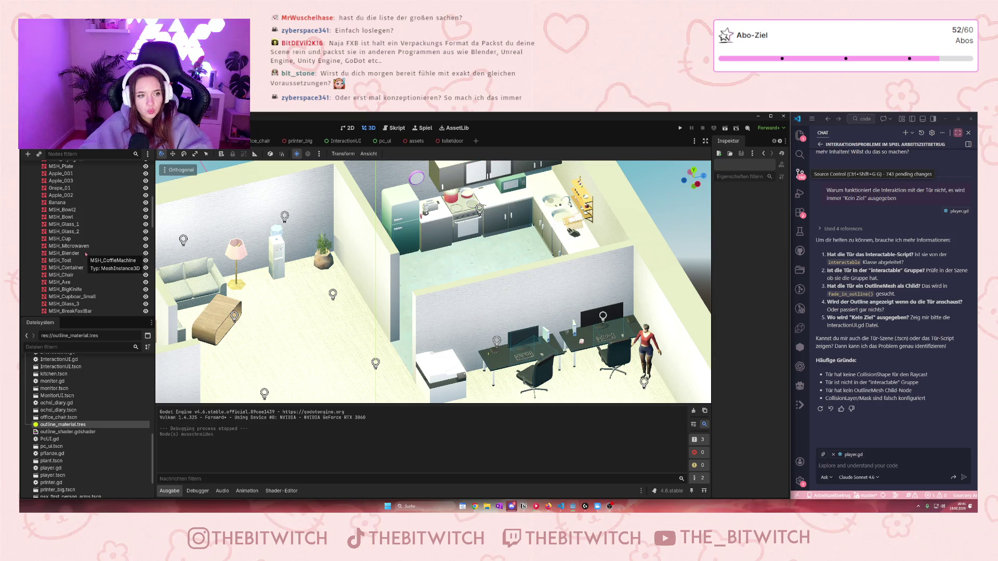
Create a new 3D scene and rename its Node3D root to 'coffeemaker'.
left_click(476, 141)
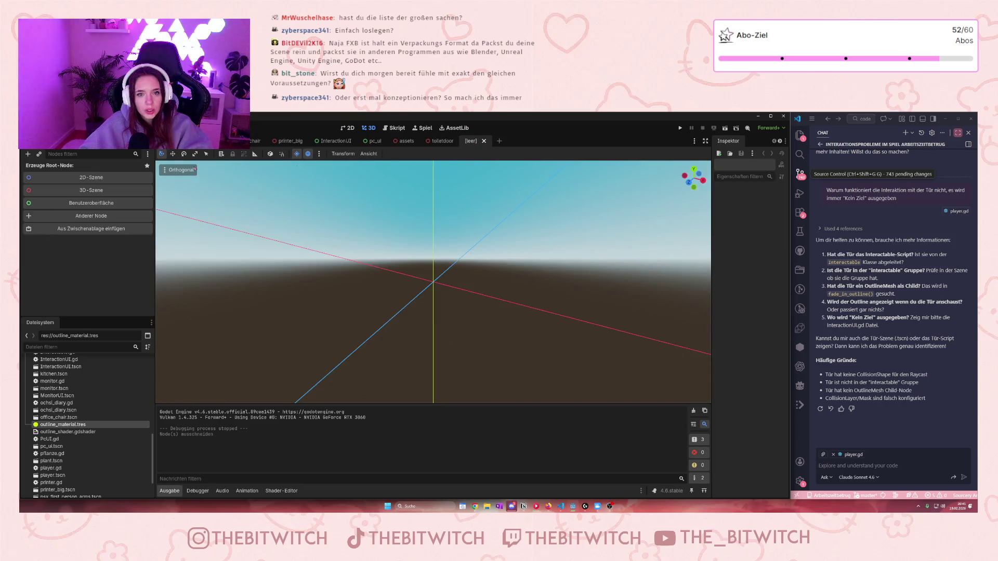
left_click(104, 190)
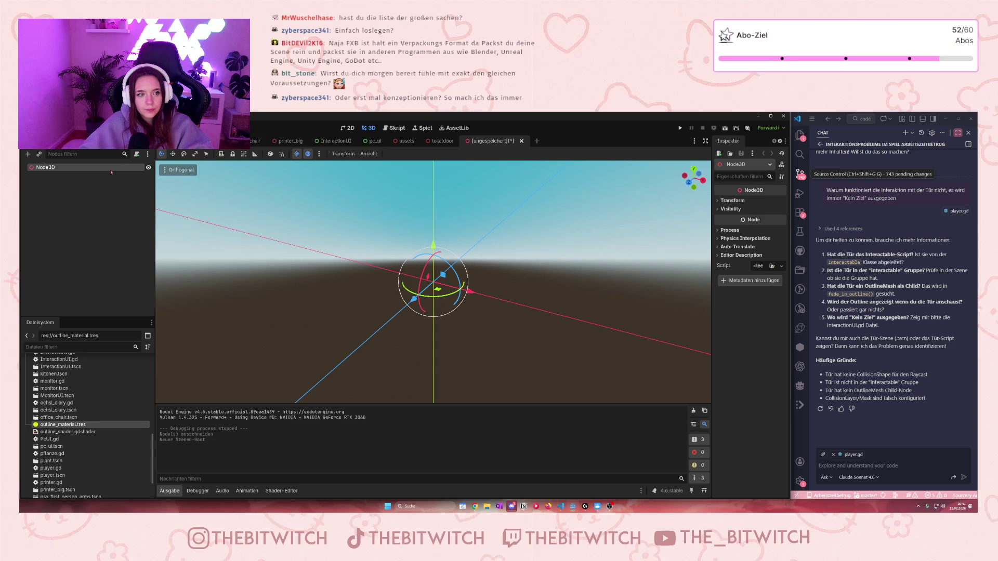
double_click(45, 167)
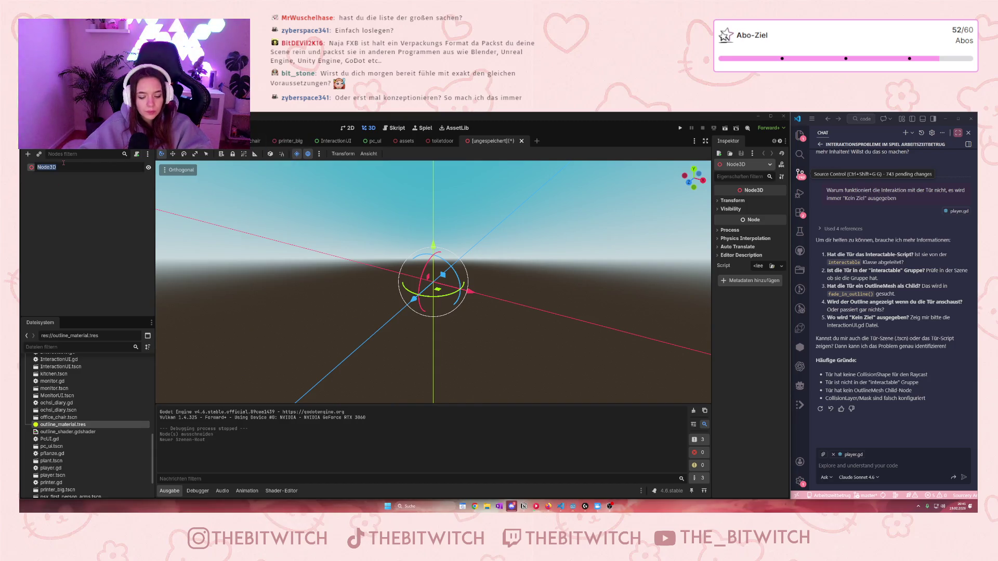
type("coffeemaker")
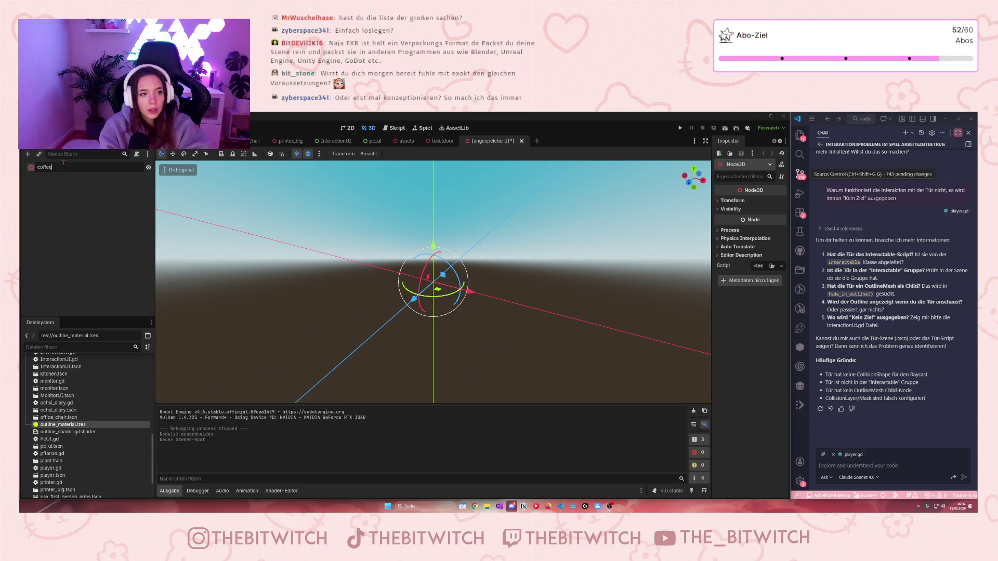
key("Return")
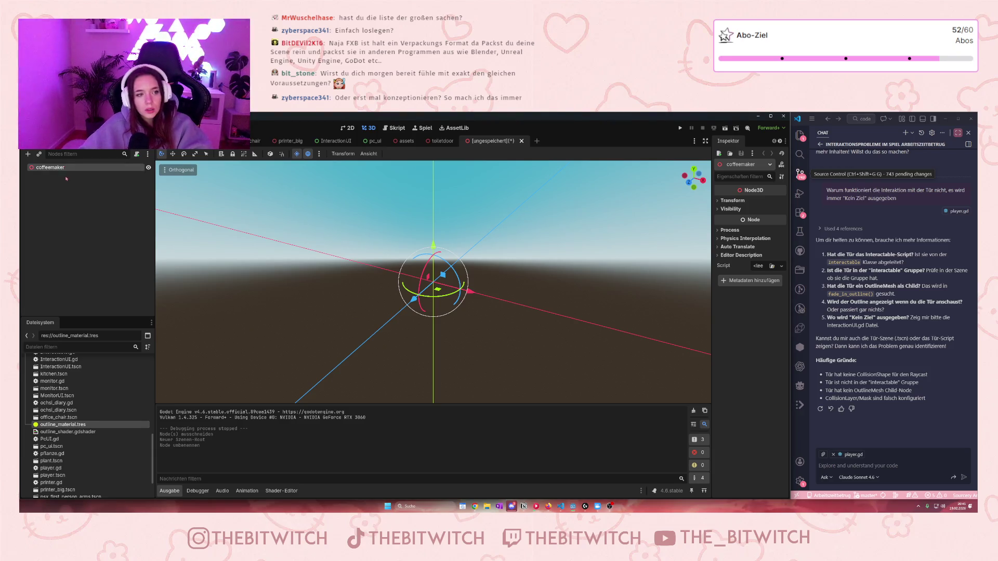